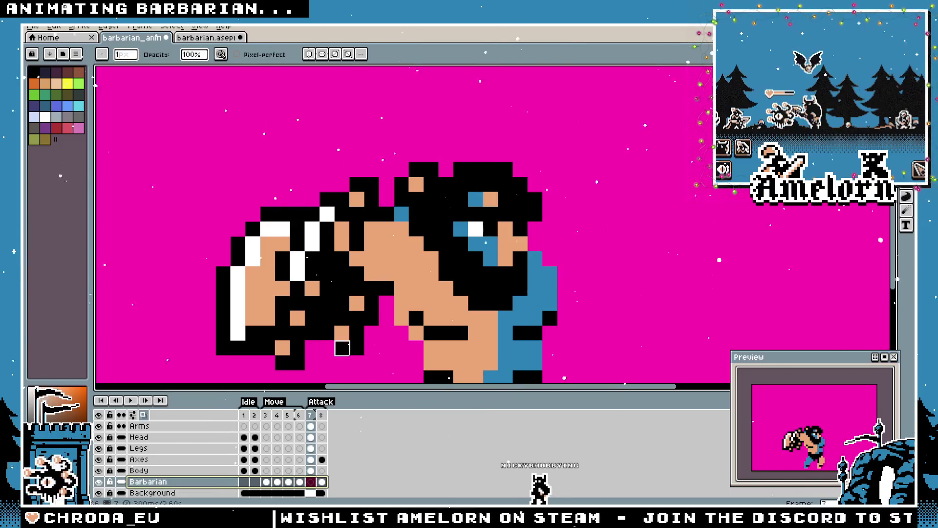
Make the Arms layer active and zoom in to inspect the barbarian's arms
{"action": "left_click", "coordinate": [177, 426]}
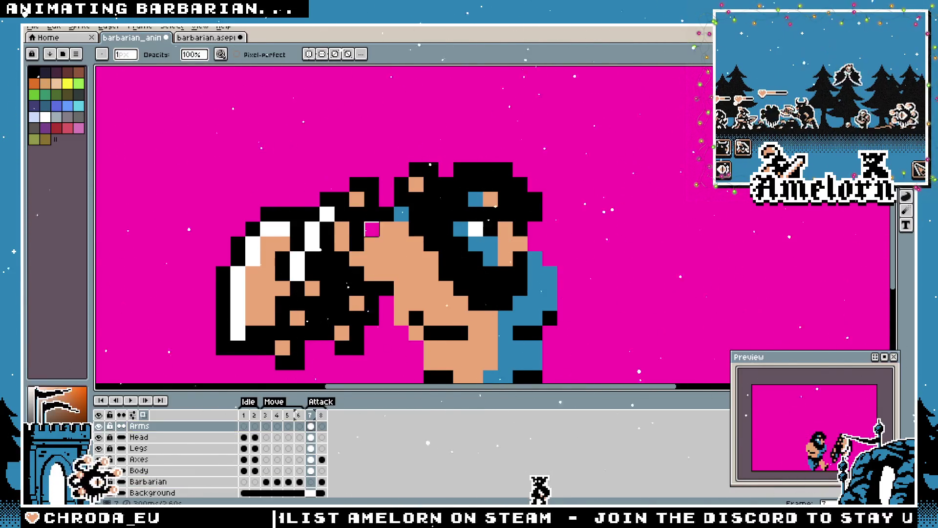
{"action": "scroll", "coordinate": [283, 289], "scroll_direction": "down", "scroll_amount": 5}
{"action": "scroll", "coordinate": [281, 298], "scroll_direction": "up", "scroll_amount": 5}
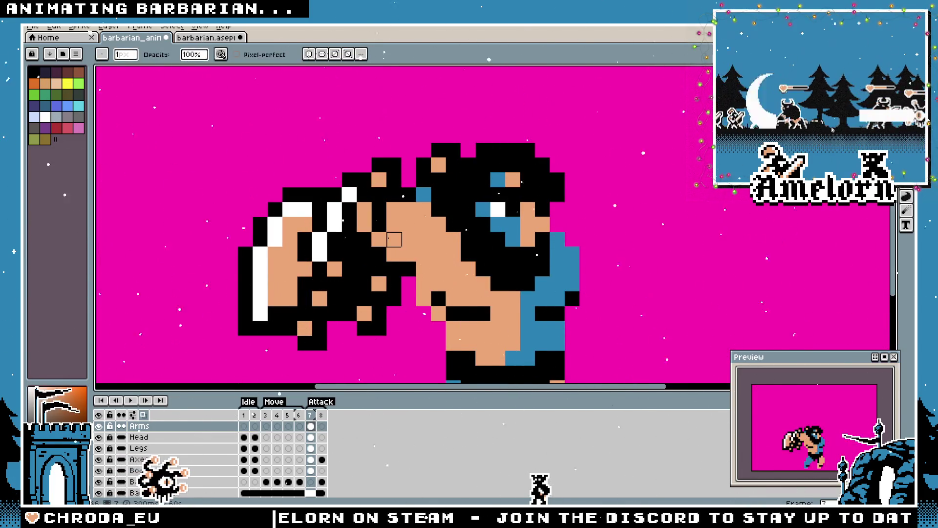
{"action": "scroll", "coordinate": [395, 225], "scroll_direction": "down", "scroll_amount": 5}
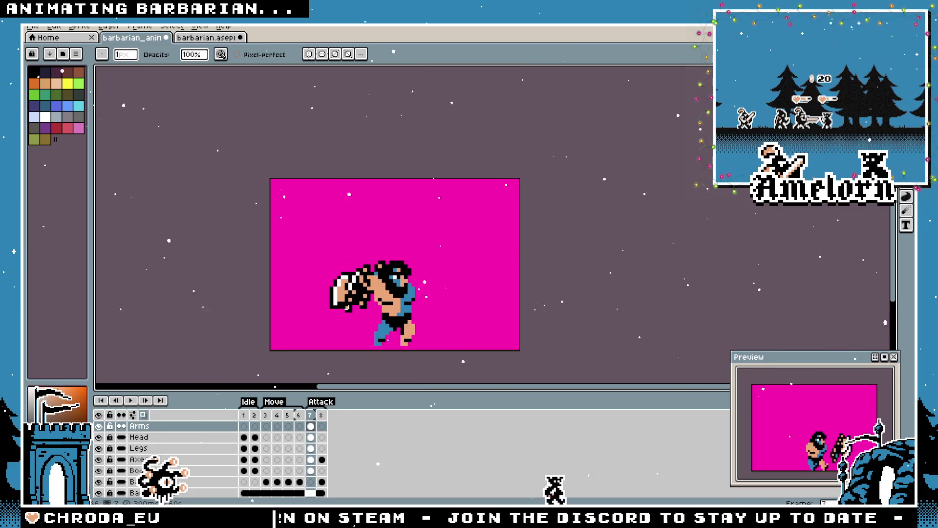
{"action": "scroll", "coordinate": [343, 304], "scroll_direction": "up", "scroll_amount": 2}
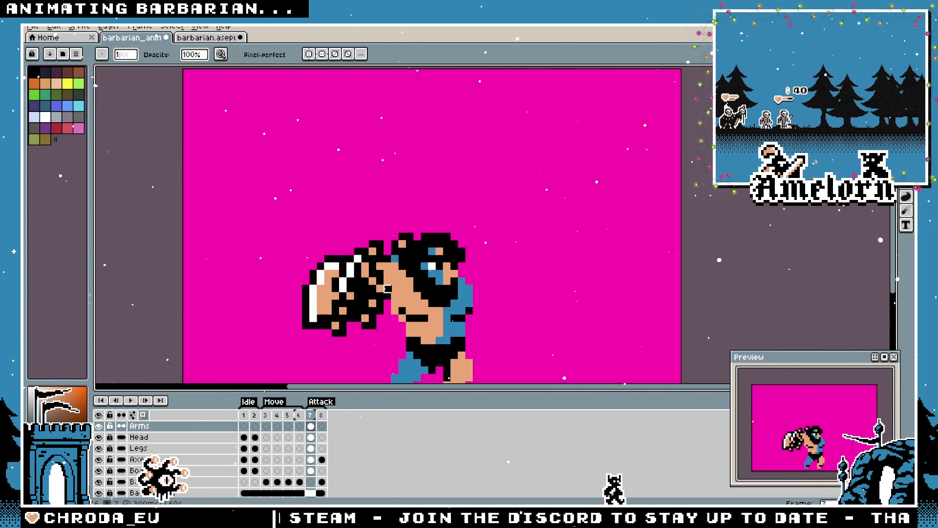
{"action": "scroll", "coordinate": [358, 318], "scroll_direction": "down", "scroll_amount": 2}
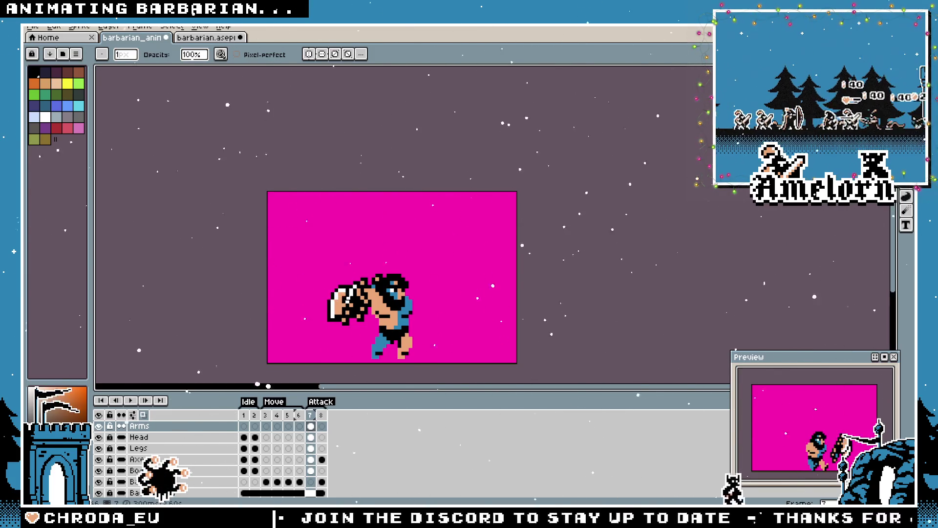
{"action": "scroll", "coordinate": [362, 302], "scroll_direction": "up", "scroll_amount": 3}
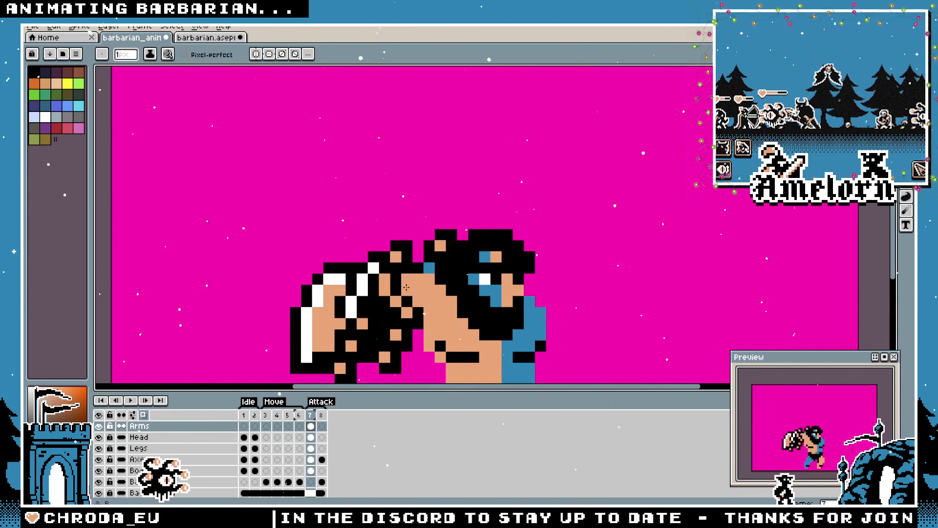
{"action": "scroll", "coordinate": [372, 290], "scroll_direction": "down", "scroll_amount": 3}
{"action": "scroll", "coordinate": [371, 299], "scroll_direction": "up", "scroll_amount": 4}
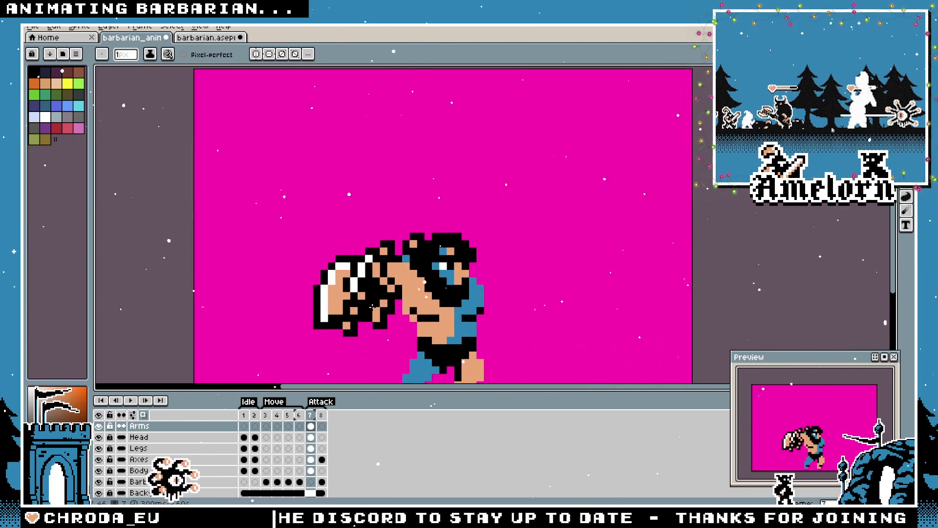
Paint a black pixel on the barbarian's tan fist
{"action": "scroll", "coordinate": [413, 249], "scroll_direction": "down", "scroll_amount": 4}
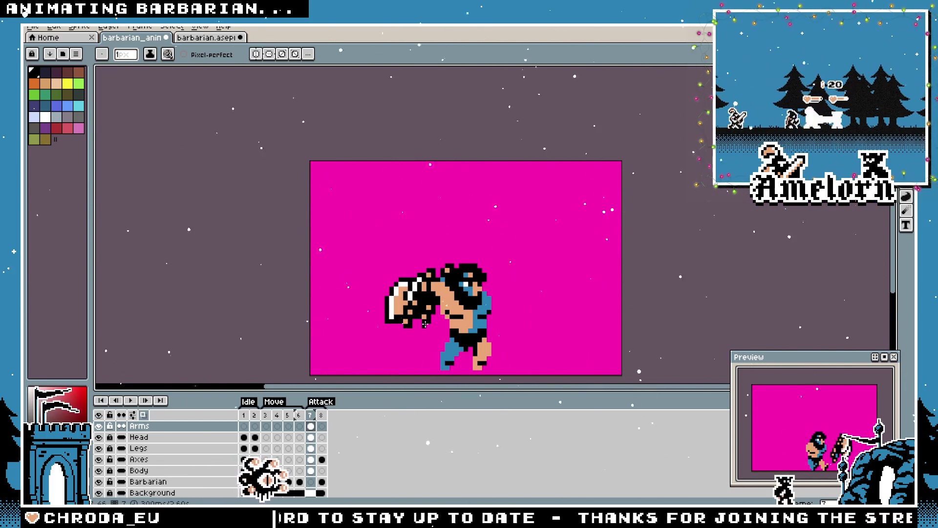
{"action": "scroll", "coordinate": [425, 324], "scroll_direction": "up", "scroll_amount": 1}
{"action": "scroll", "coordinate": [428, 303], "scroll_direction": "up", "scroll_amount": 2}
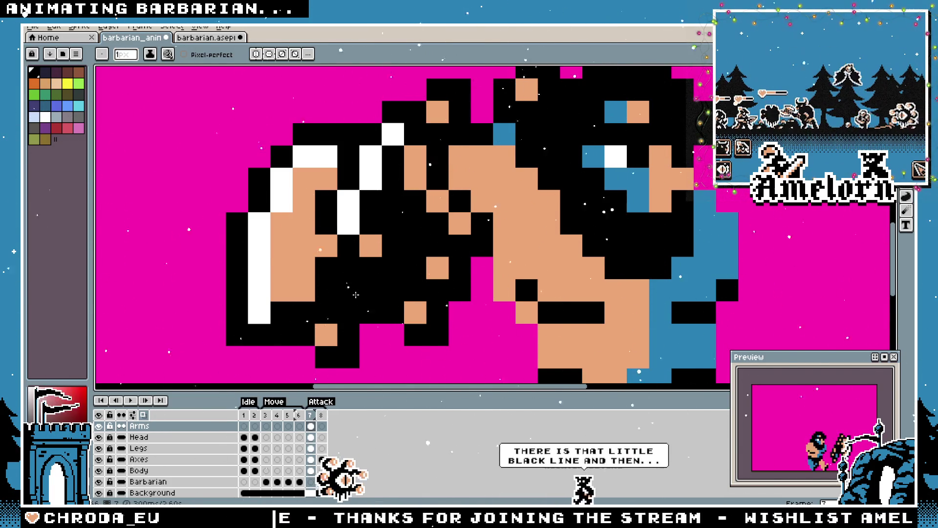
{"action": "left_click", "coordinate": [348, 291]}
Check the barbarian.aseprite reference sheet, then come back to barbarian_anim
{"action": "scroll", "coordinate": [381, 200], "scroll_direction": "down", "scroll_amount": 5}
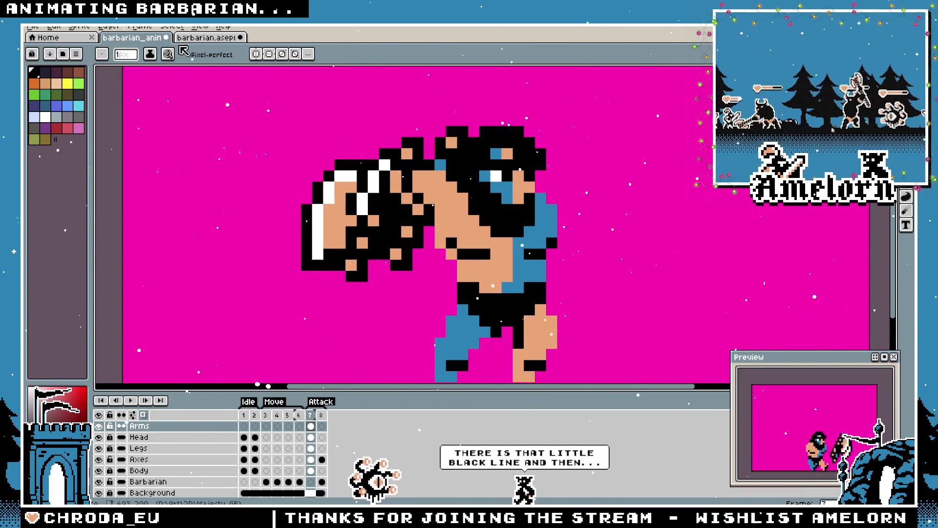
{"action": "key", "text": "ctrl+Tab"}
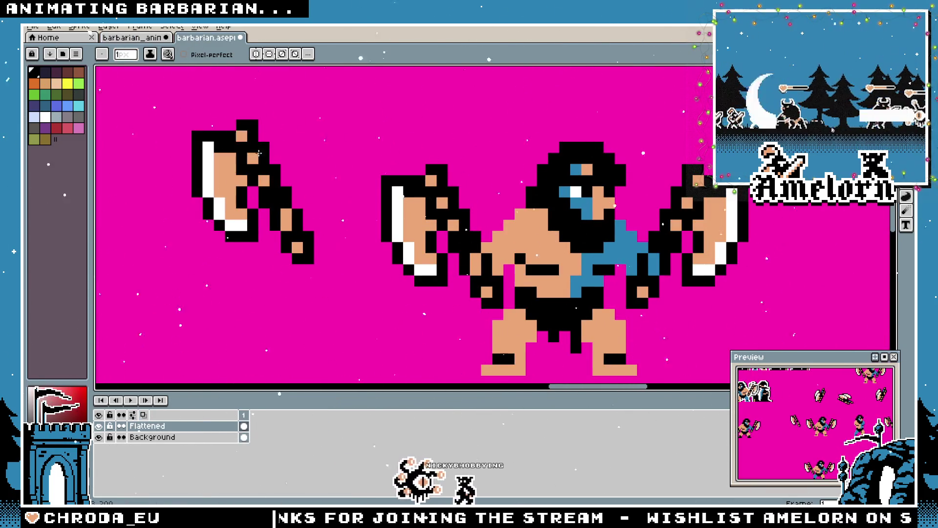
{"action": "scroll", "coordinate": [332, 176], "scroll_direction": "down", "scroll_amount": 1}
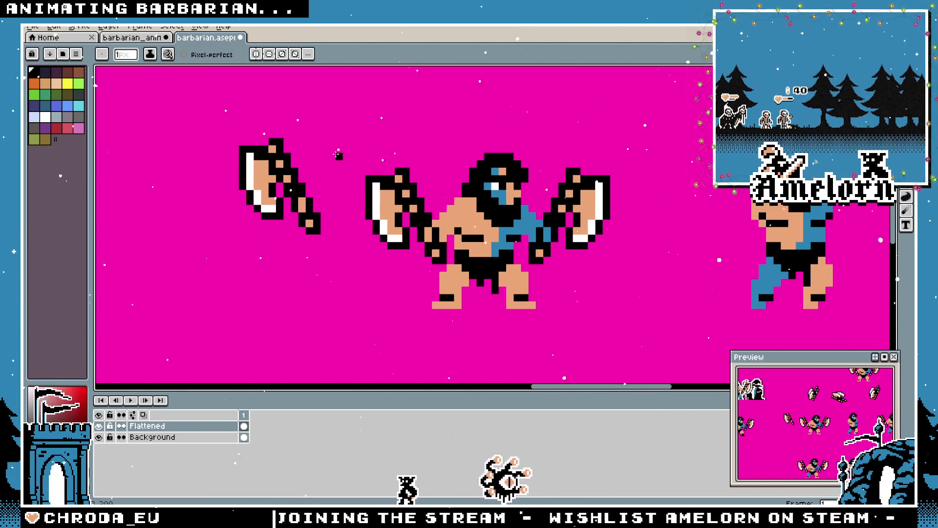
{"action": "left_click", "coordinate": [136, 40]}
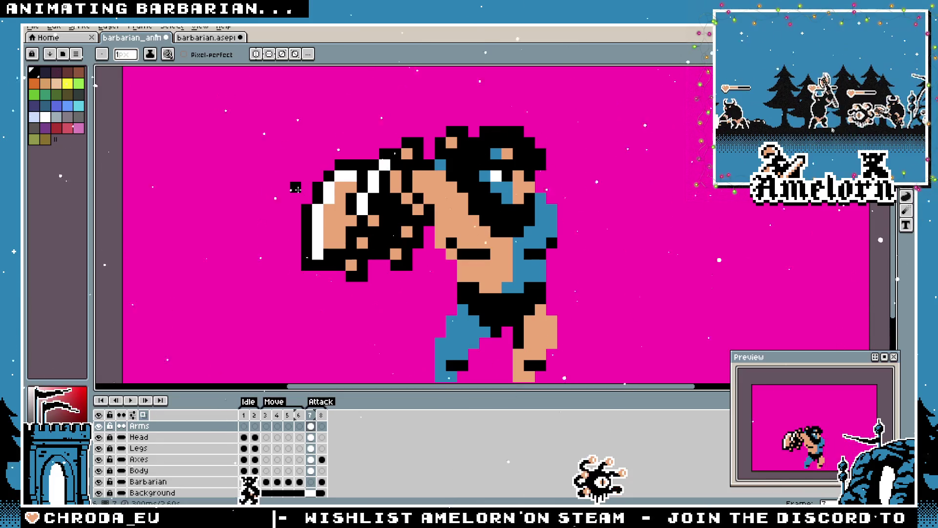
Compare against the axes on the right of the reference sheet before returning to the animation
{"action": "left_click", "coordinate": [205, 38]}
{"action": "scroll", "coordinate": [663, 241], "scroll_direction": "up", "scroll_amount": 3}
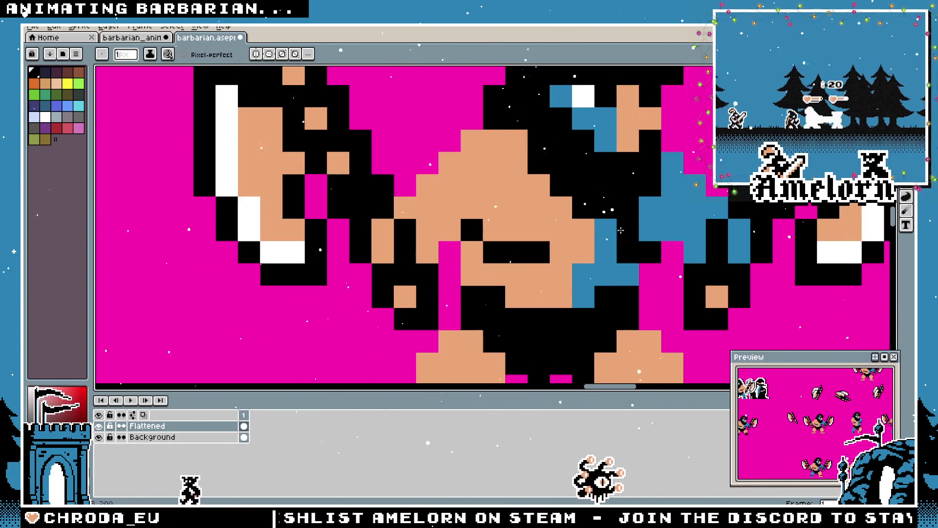
{"action": "scroll", "coordinate": [663, 242], "scroll_direction": "down", "scroll_amount": 1}
{"action": "left_click_drag", "start_coordinate": [663, 241], "coordinate": [573, 241]}
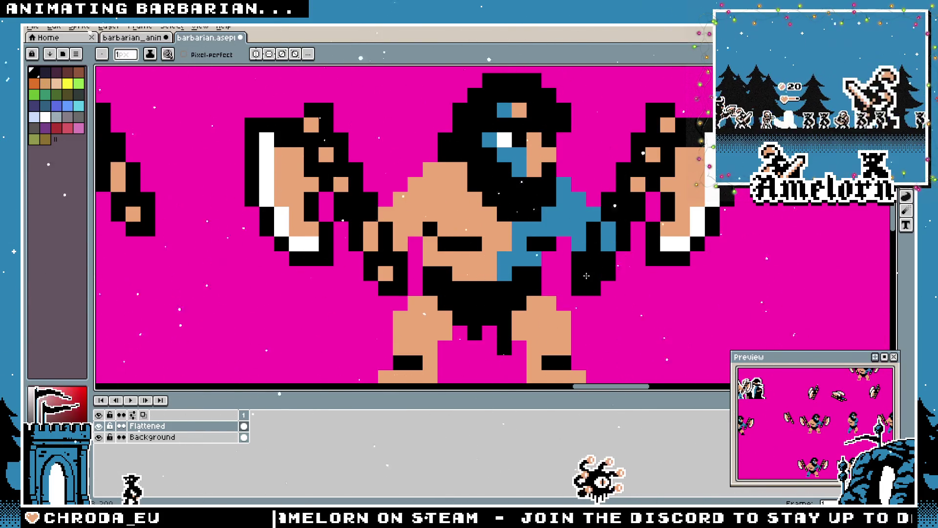
{"action": "scroll", "coordinate": [549, 277], "scroll_direction": "down", "scroll_amount": 2}
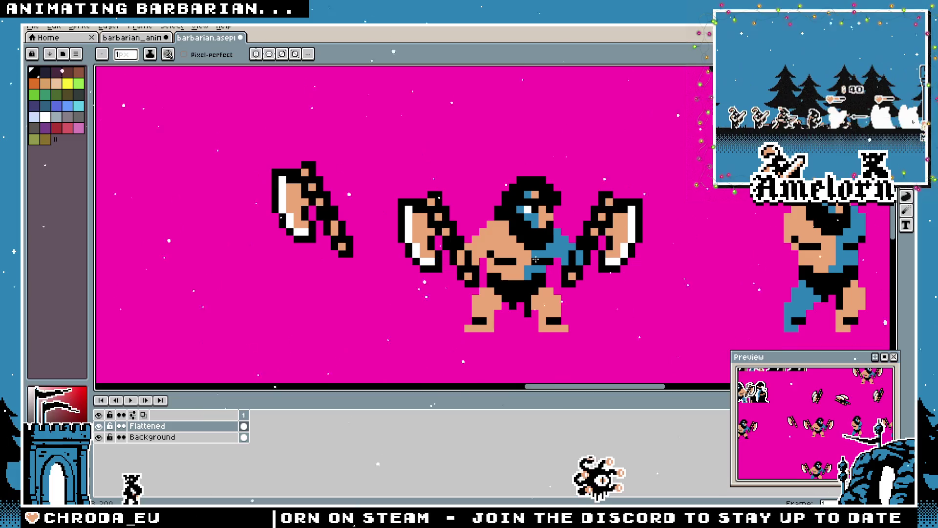
{"action": "scroll", "coordinate": [536, 259], "scroll_direction": "up", "scroll_amount": 2}
{"action": "left_click", "coordinate": [146, 40]}
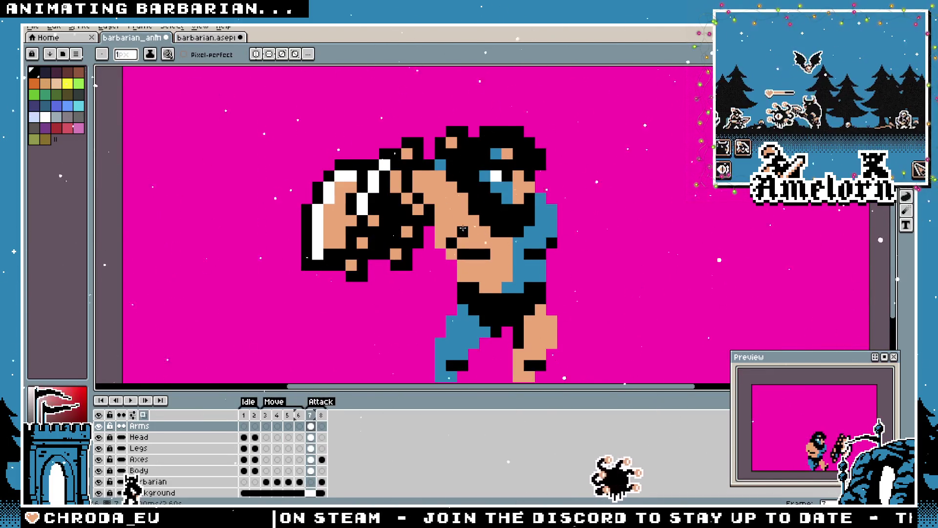
Zoom in and out to inspect the attack sprite
{"action": "scroll", "coordinate": [462, 230], "scroll_direction": "up", "scroll_amount": 1}
{"action": "scroll", "coordinate": [462, 229], "scroll_direction": "down", "scroll_amount": 3}
{"action": "scroll", "coordinate": [429, 192], "scroll_direction": "up", "scroll_amount": 4}
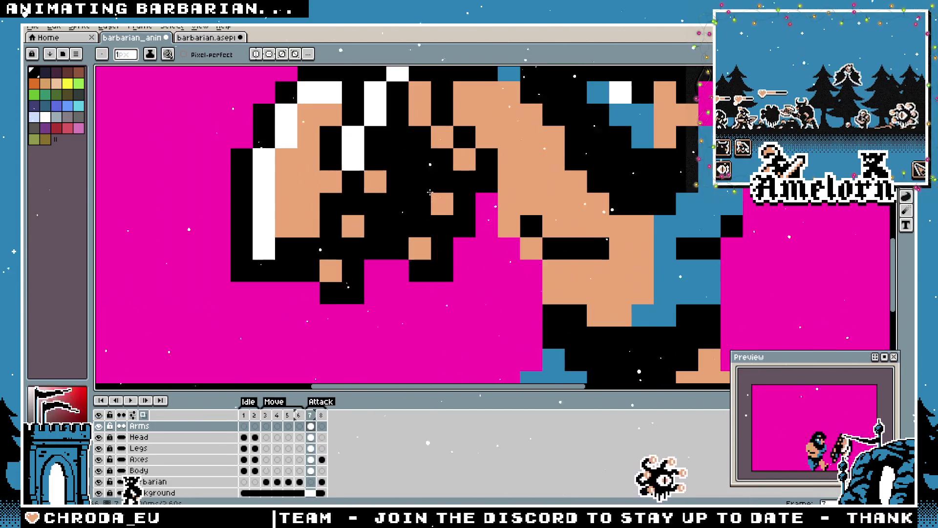
{"action": "scroll", "coordinate": [430, 192], "scroll_direction": "down", "scroll_amount": 1}
{"action": "scroll", "coordinate": [430, 192], "scroll_direction": "up", "scroll_amount": 1}
{"action": "scroll", "coordinate": [425, 195], "scroll_direction": "up", "scroll_amount": 1}
{"action": "scroll", "coordinate": [421, 198], "scroll_direction": "down", "scroll_amount": 4}
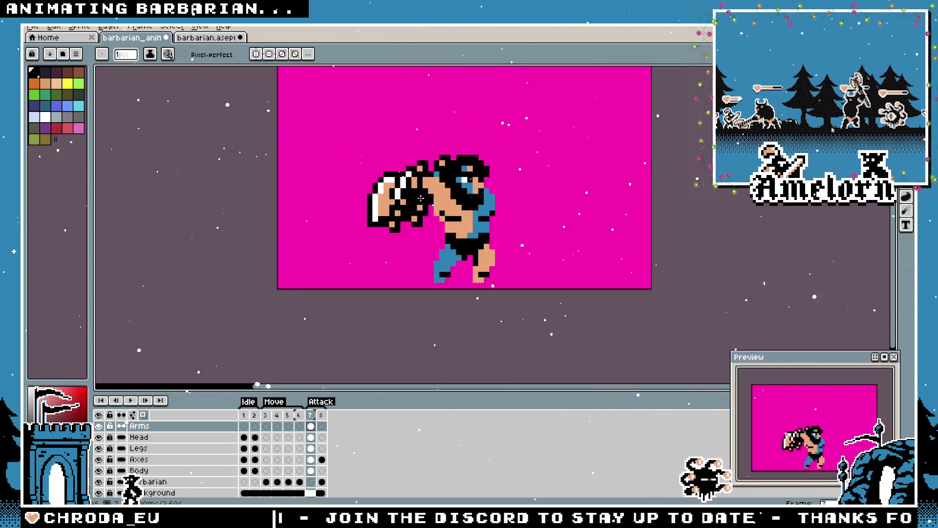
{"action": "scroll", "coordinate": [420, 198], "scroll_direction": "down", "scroll_amount": 3}
{"action": "scroll", "coordinate": [401, 252], "scroll_direction": "up", "scroll_amount": 2}
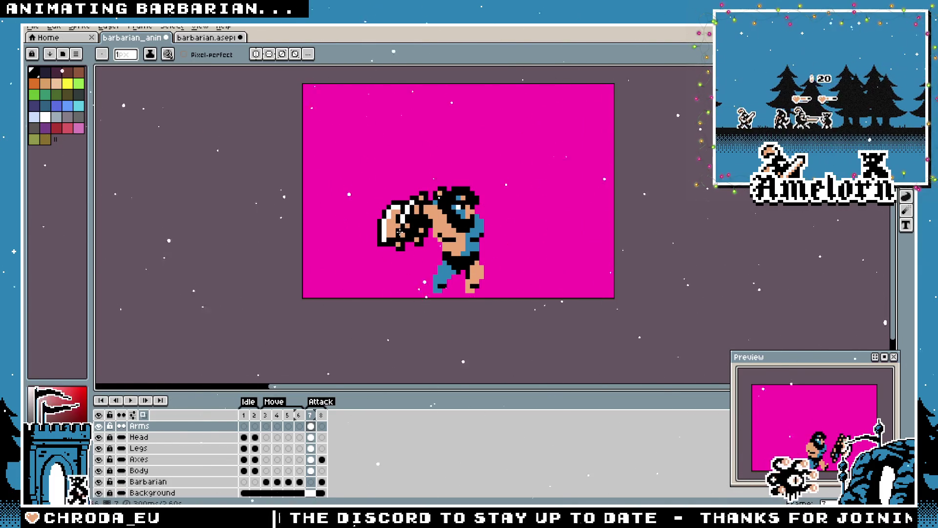
{"action": "scroll", "coordinate": [399, 232], "scroll_direction": "up", "scroll_amount": 3}
Sample a colour from the sprite with the eyedropper and zoom in close
{"action": "key", "text": "alt"}
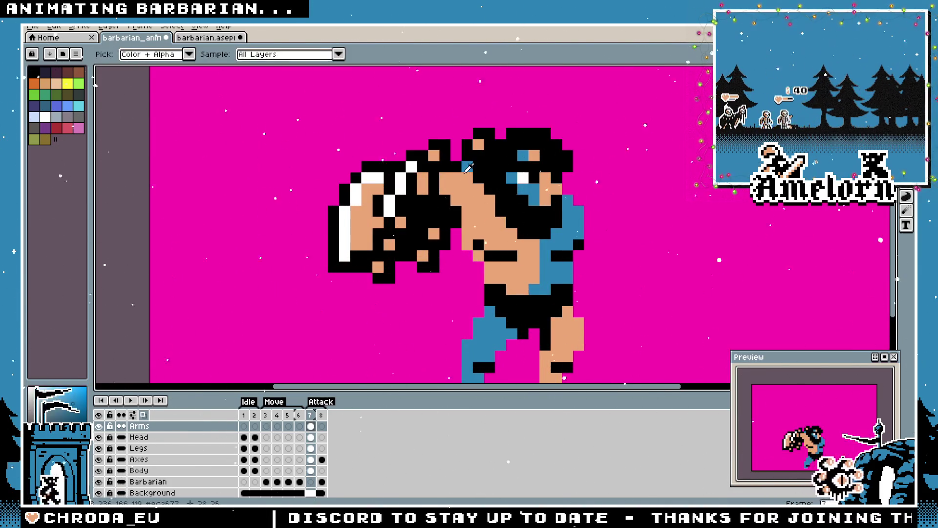
{"action": "scroll", "coordinate": [468, 167], "scroll_direction": "down", "scroll_amount": 3}
{"action": "scroll", "coordinate": [438, 146], "scroll_direction": "up", "scroll_amount": 4}
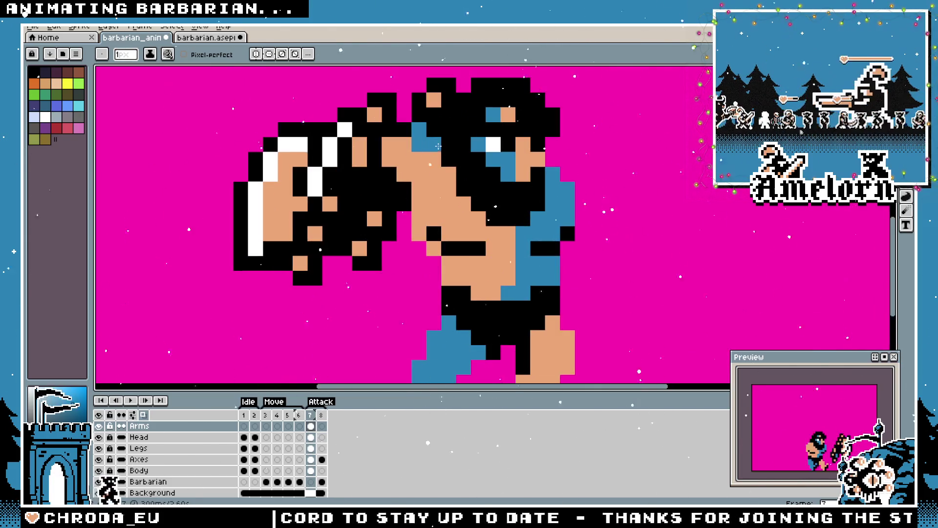
{"action": "scroll", "coordinate": [391, 233], "scroll_direction": "down", "scroll_amount": 6}
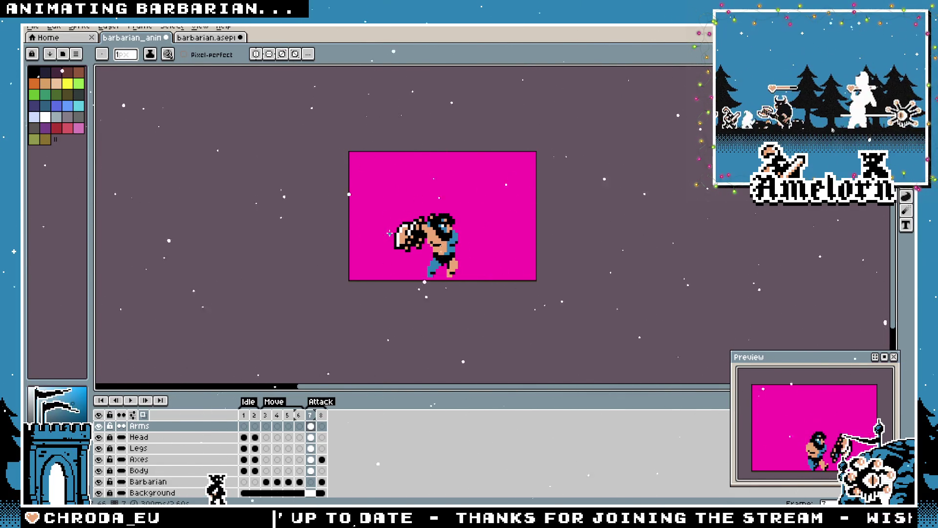
{"action": "key", "text": "plus"}
{"action": "key", "text": "plus"}
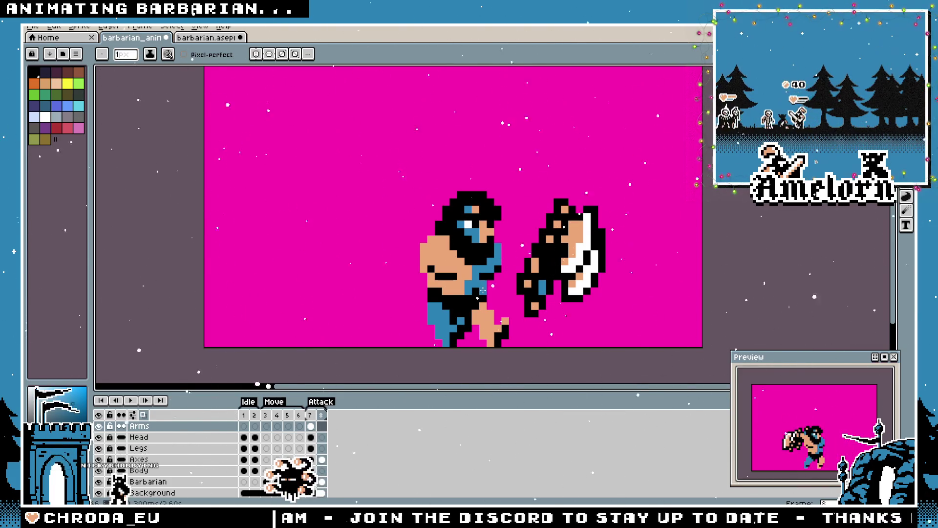
{"action": "key", "text": "Left"}
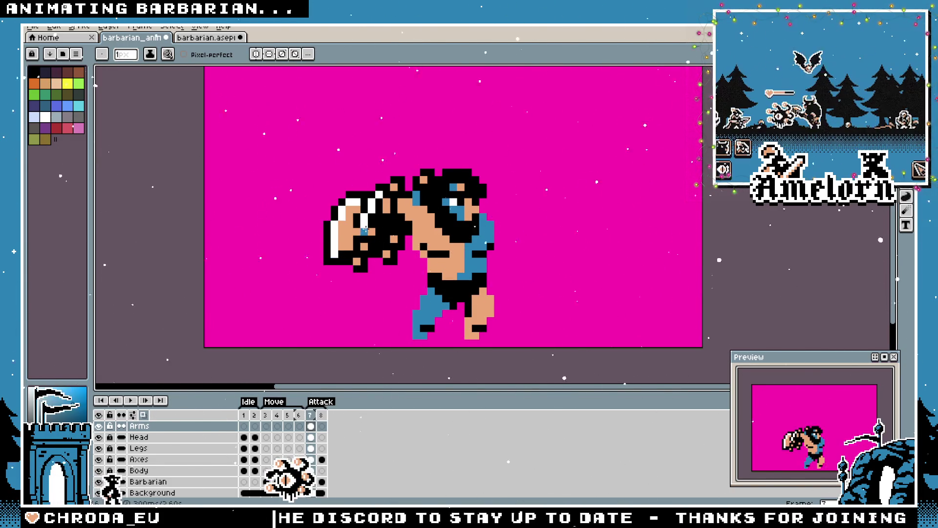
{"action": "scroll", "coordinate": [356, 231], "scroll_direction": "up", "scroll_amount": 2}
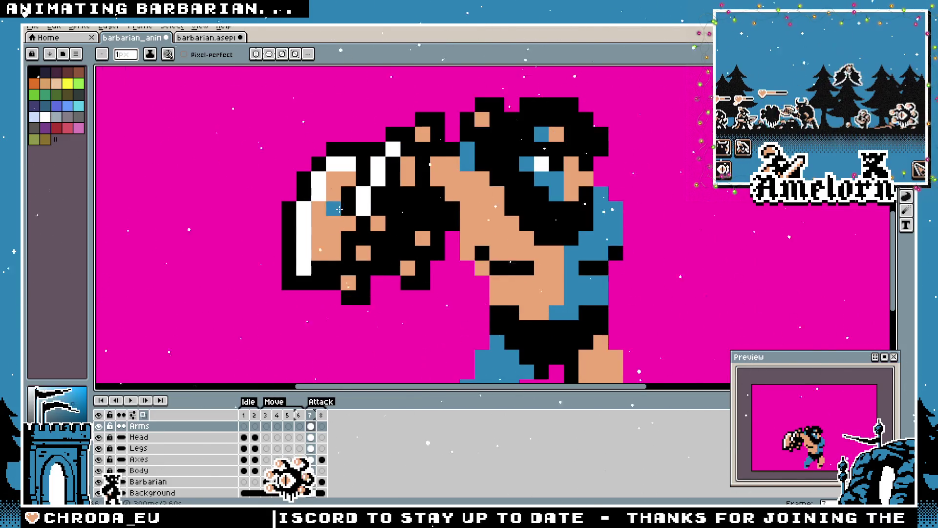
{"action": "scroll", "coordinate": [338, 208], "scroll_direction": "down", "scroll_amount": 1}
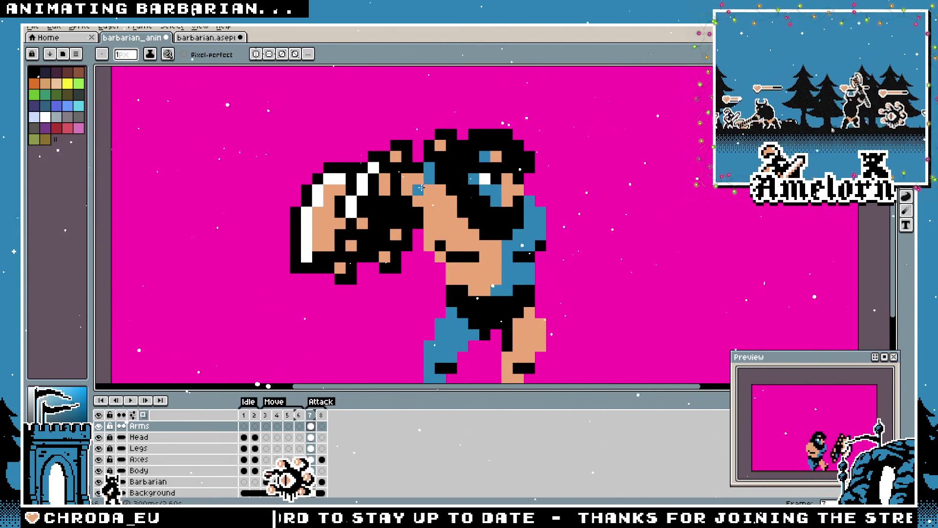
{"action": "scroll", "coordinate": [420, 187], "scroll_direction": "down", "scroll_amount": 2}
{"action": "scroll", "coordinate": [421, 246], "scroll_direction": "up", "scroll_amount": 1}
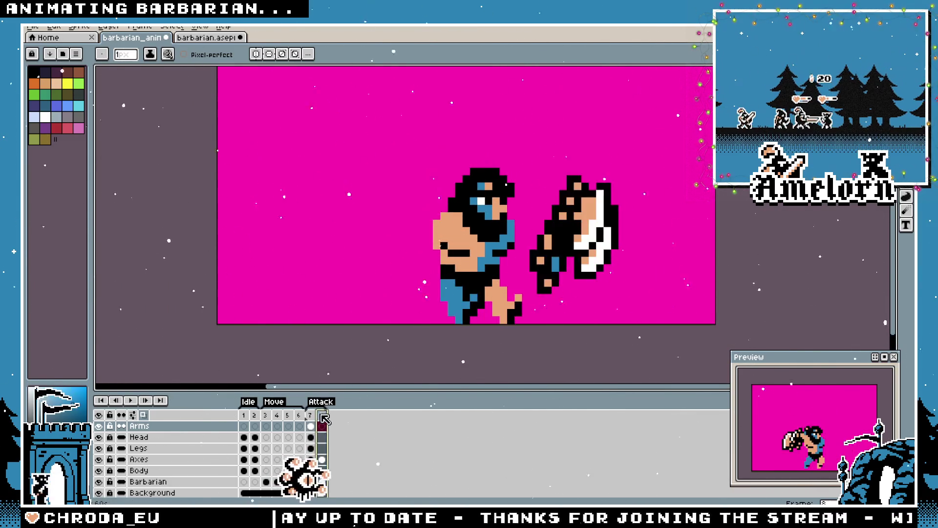
{"action": "key", "text": "Right"}
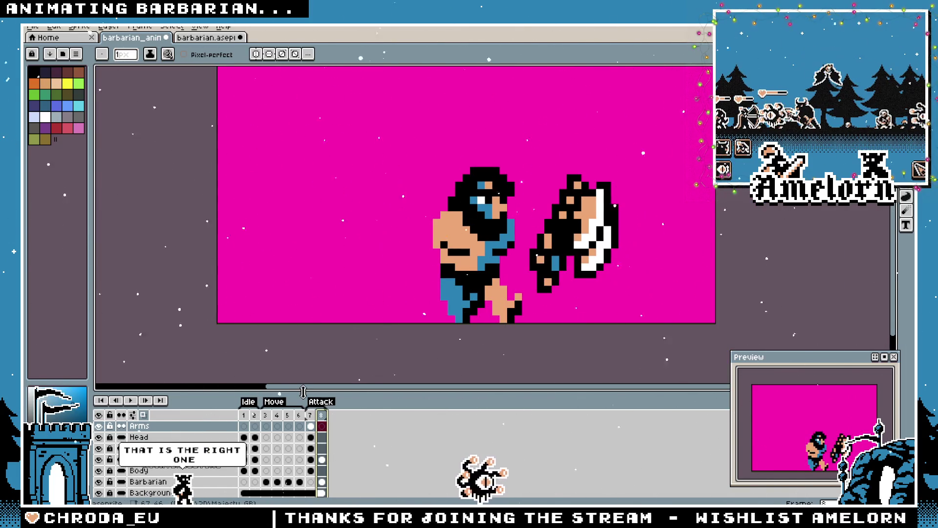
{"action": "key", "text": "Left"}
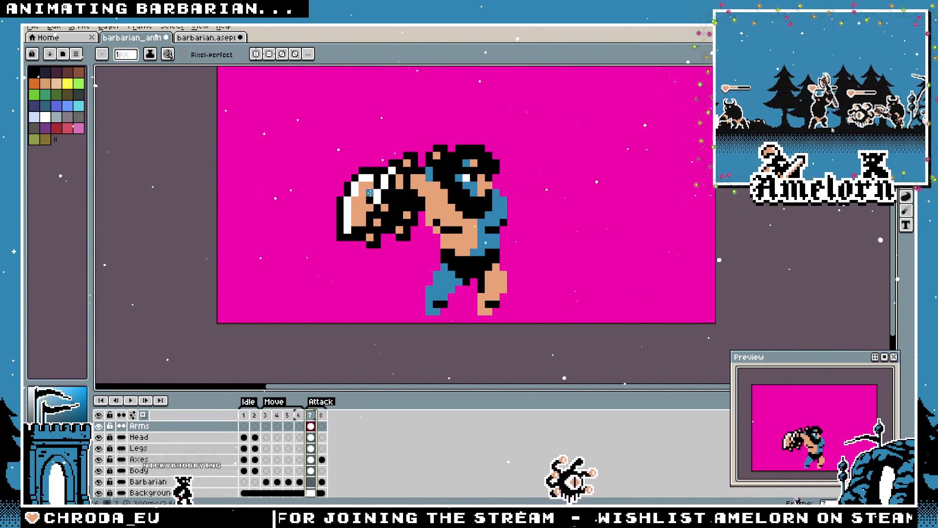
{"action": "scroll", "coordinate": [370, 193], "scroll_direction": "up", "scroll_amount": 1}
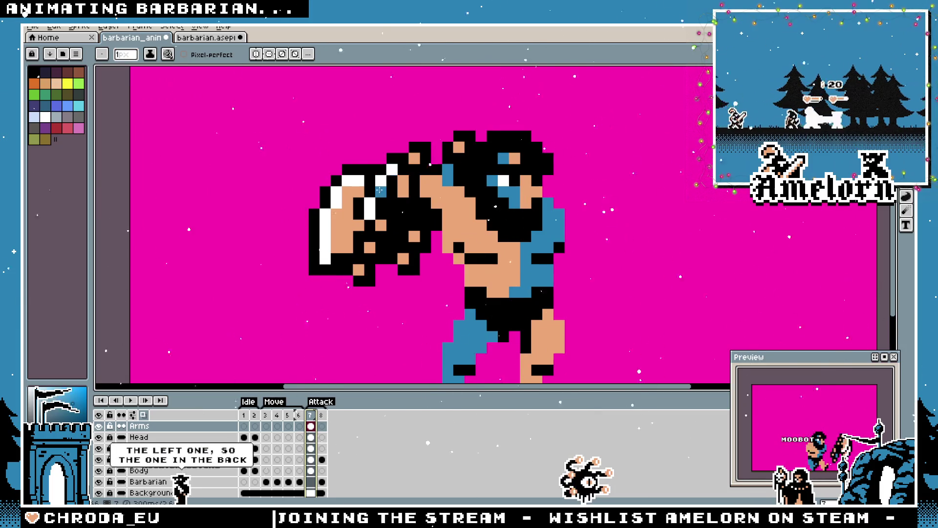
{"action": "scroll", "coordinate": [379, 190], "scroll_direction": "down", "scroll_amount": 4}
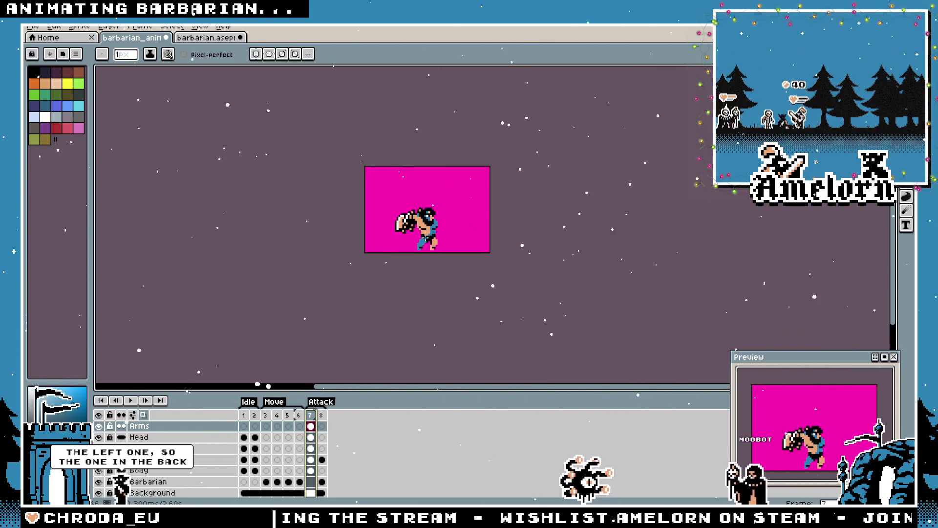
{"action": "scroll", "coordinate": [389, 203], "scroll_direction": "up", "scroll_amount": 3}
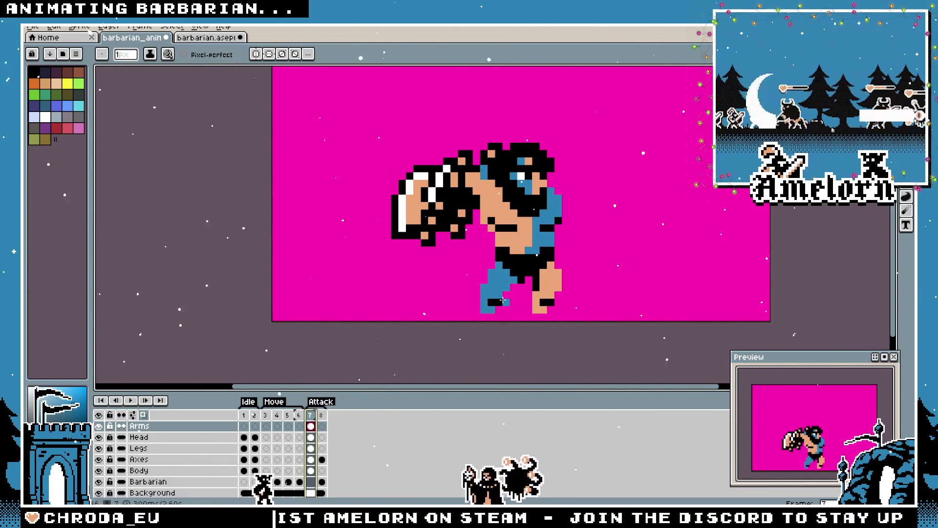
{"action": "key", "text": "Right"}
On frame 8, erase the barbarian's fist and arm outline with a 3px eraser
{"action": "key", "text": "Left"}
{"action": "key", "text": "Right"}
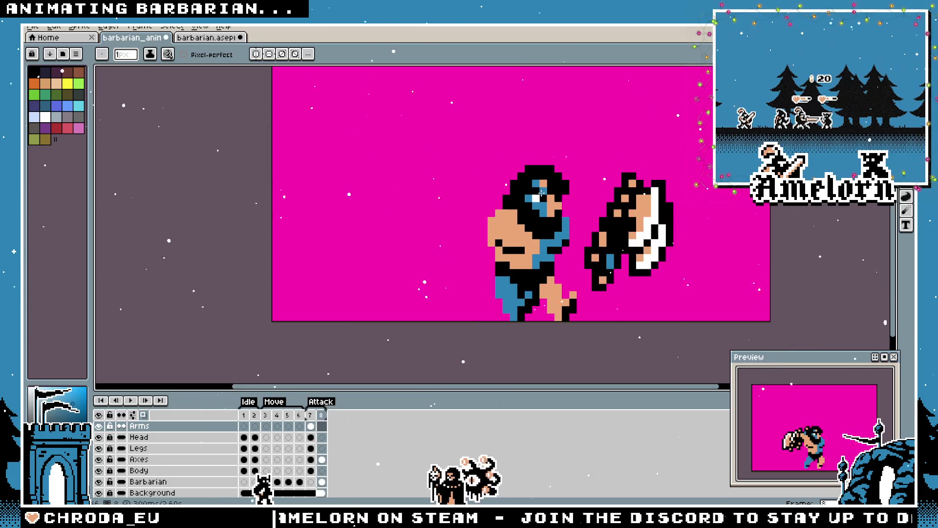
{"action": "left_click_drag", "start_coordinate": [541, 193], "coordinate": [416, 198]}
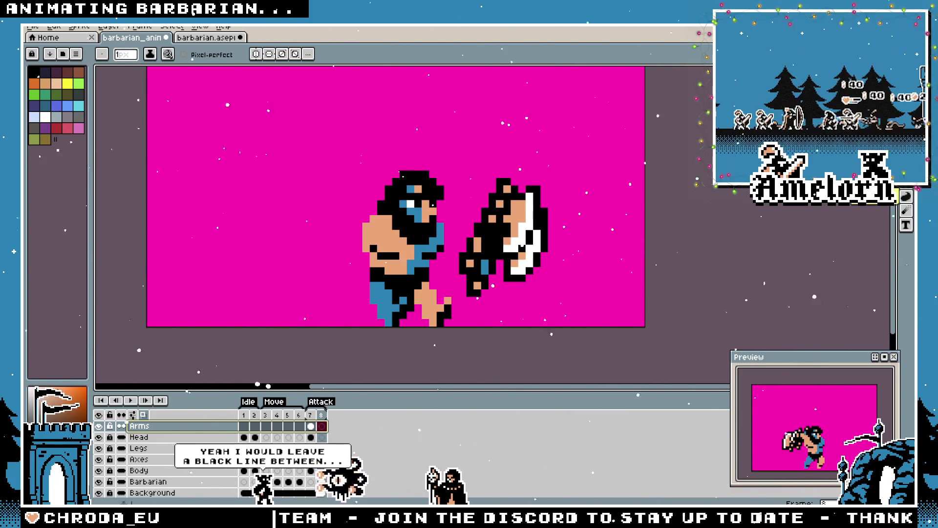
{"action": "key", "text": "e"}
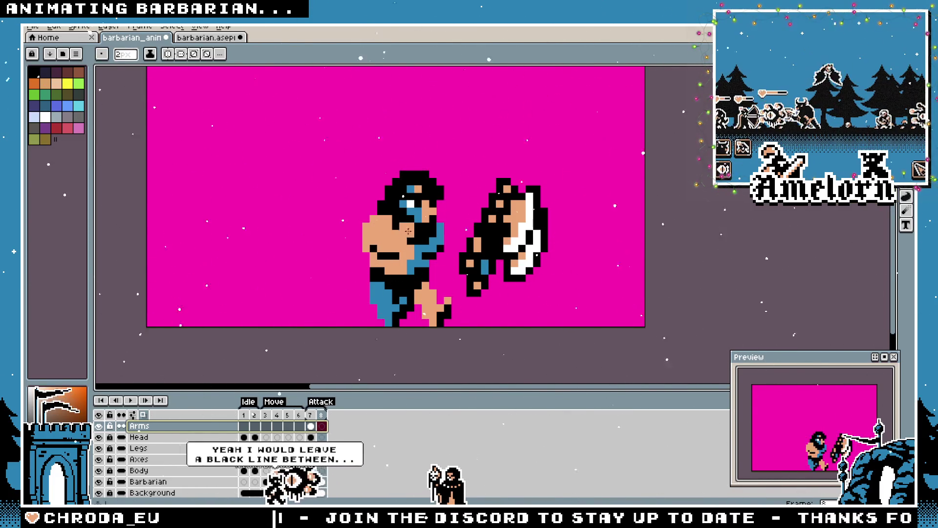
{"action": "key", "text": "plus"}
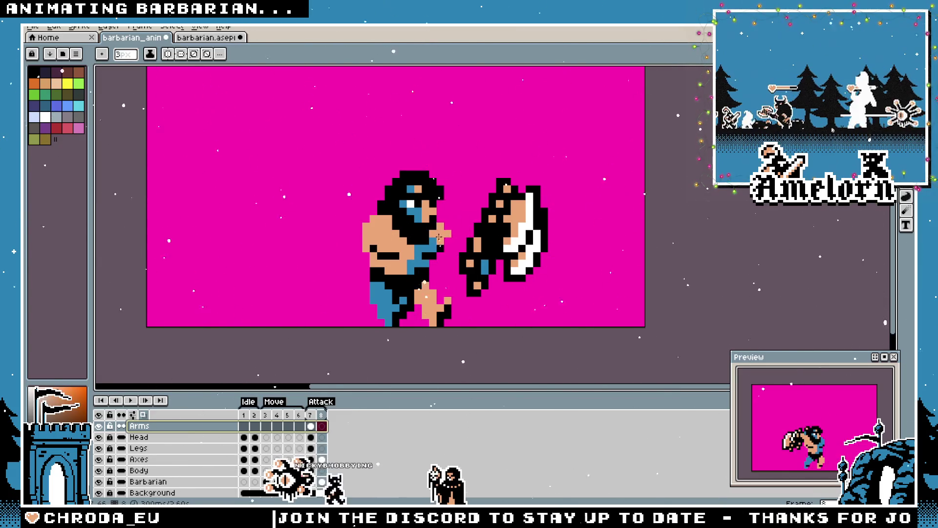
{"action": "key", "text": "minus"}
{"action": "mouse_move", "coordinate": [440, 237]}
{"action": "left_mouse_down"}
{"action": "mouse_move", "coordinate": [401, 240]}
{"action": "mouse_move", "coordinate": [454, 243]}
{"action": "left_mouse_up"}
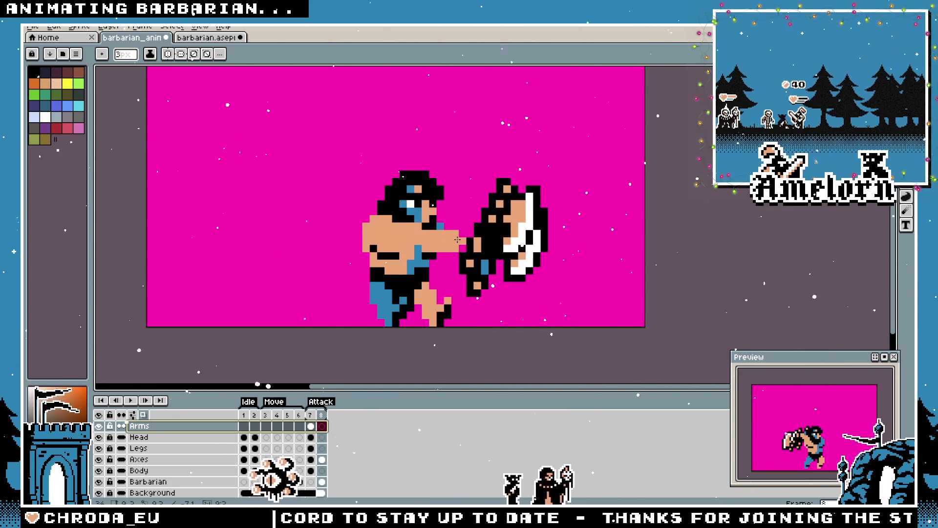
{"action": "key", "text": "minus"}
{"action": "key", "text": "minus"}
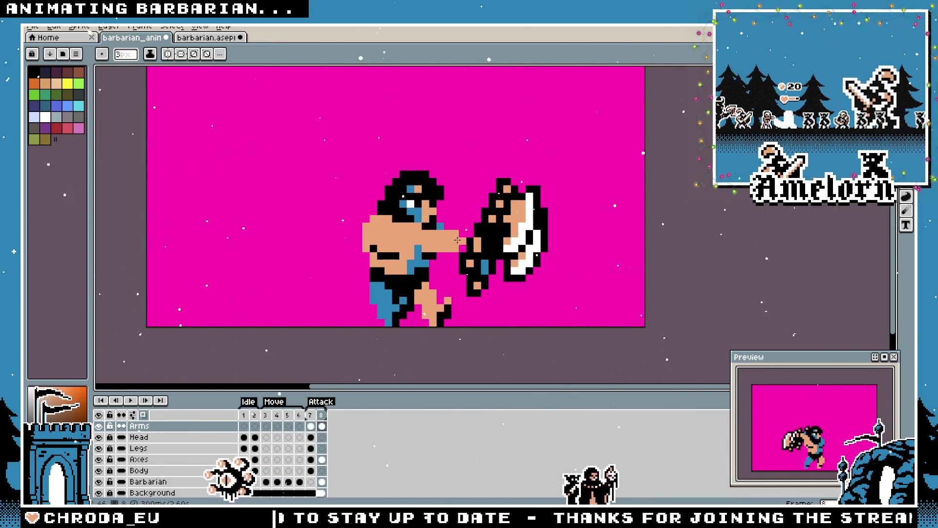
Select the outstretched arm with the rectangular marquee and delete it
{"action": "scroll", "coordinate": [381, 263], "scroll_direction": "down", "scroll_amount": 3}
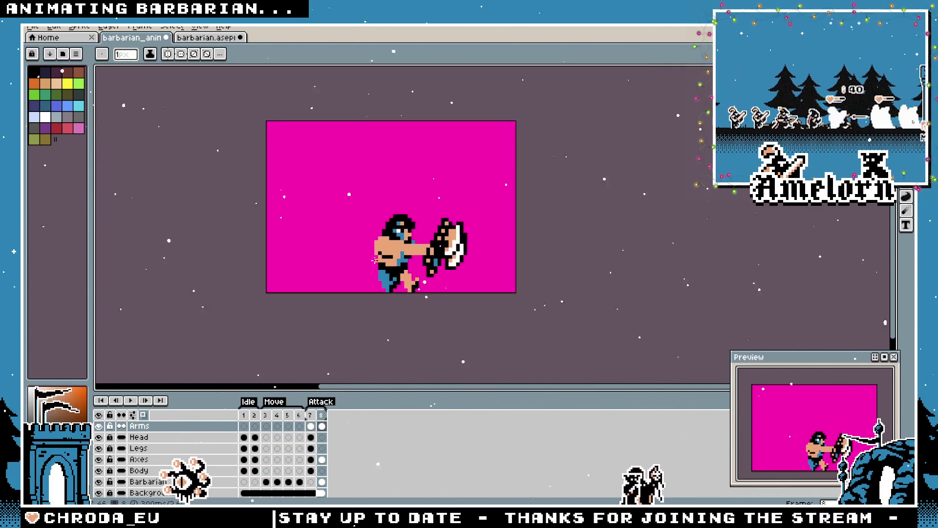
{"action": "scroll", "coordinate": [381, 262], "scroll_direction": "up", "scroll_amount": 3}
{"action": "scroll", "coordinate": [383, 263], "scroll_direction": "up", "scroll_amount": 2}
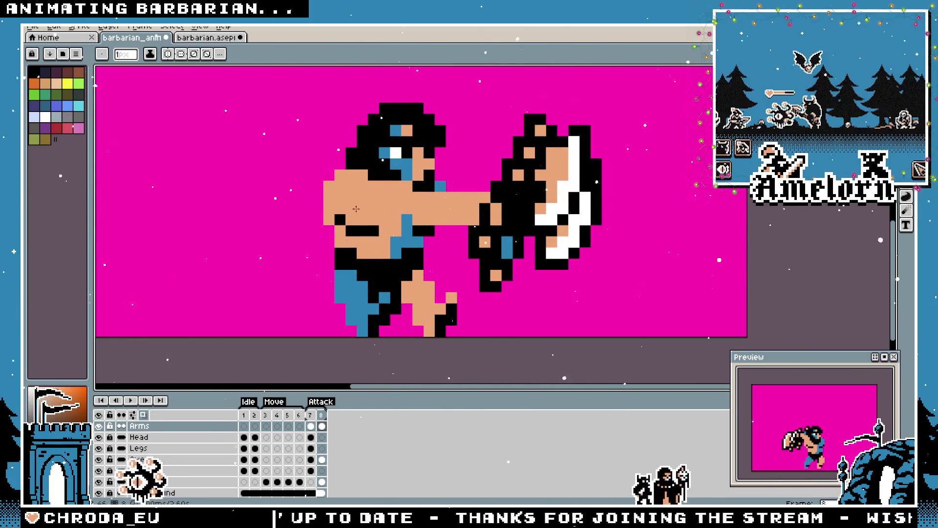
{"action": "key", "text": "m"}
{"action": "key", "text": "Delete"}
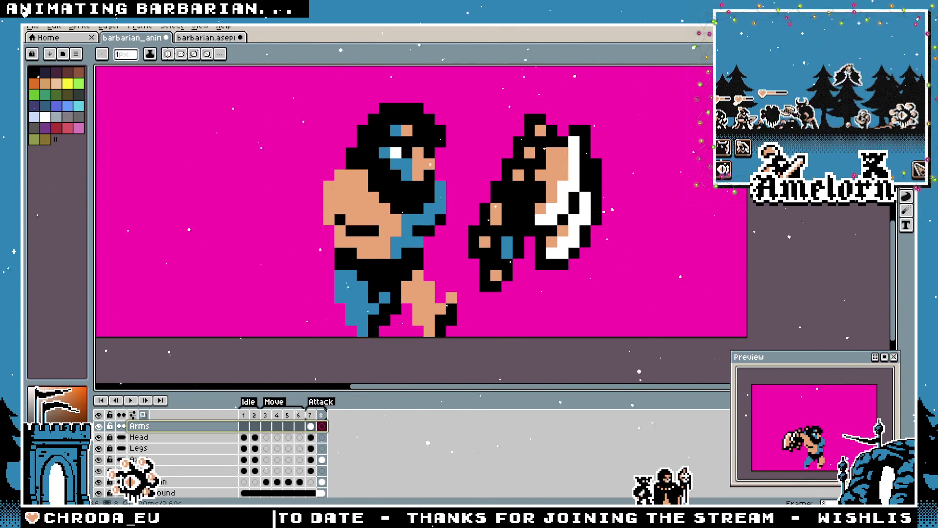
{"action": "scroll", "coordinate": [425, 229], "scroll_direction": "up", "scroll_amount": 1}
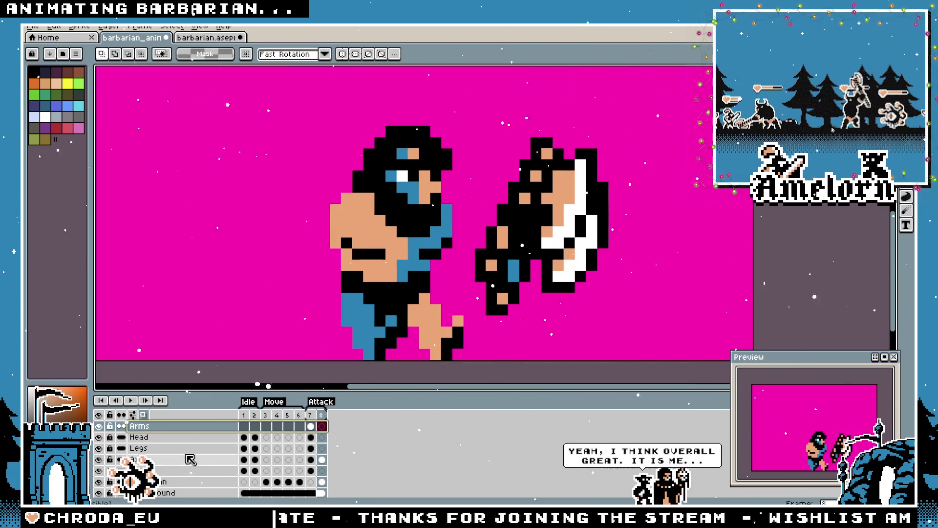
On the Axes layer, move the axe about 45 px left toward the body
{"action": "left_click", "coordinate": [157, 459]}
{"action": "left_click_drag", "start_coordinate": [666, 111], "coordinate": [461, 329]}
{"action": "left_click_drag", "start_coordinate": [522, 264], "coordinate": [501, 264]}
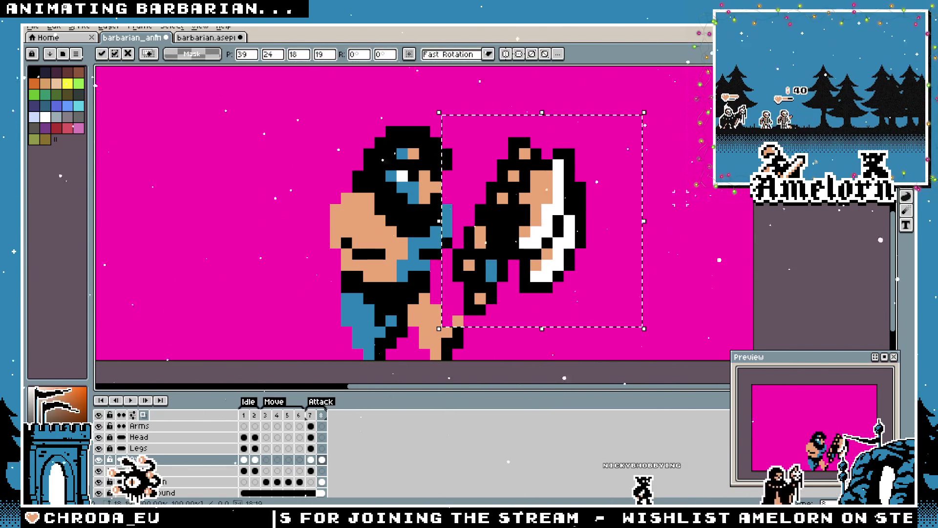
{"action": "key", "text": "ctrl+d"}
{"action": "scroll", "coordinate": [441, 248], "scroll_direction": "up", "scroll_amount": 1}
{"action": "scroll", "coordinate": [441, 247], "scroll_direction": "down", "scroll_amount": 4}
{"action": "scroll", "coordinate": [440, 247], "scroll_direction": "up", "scroll_amount": 5}
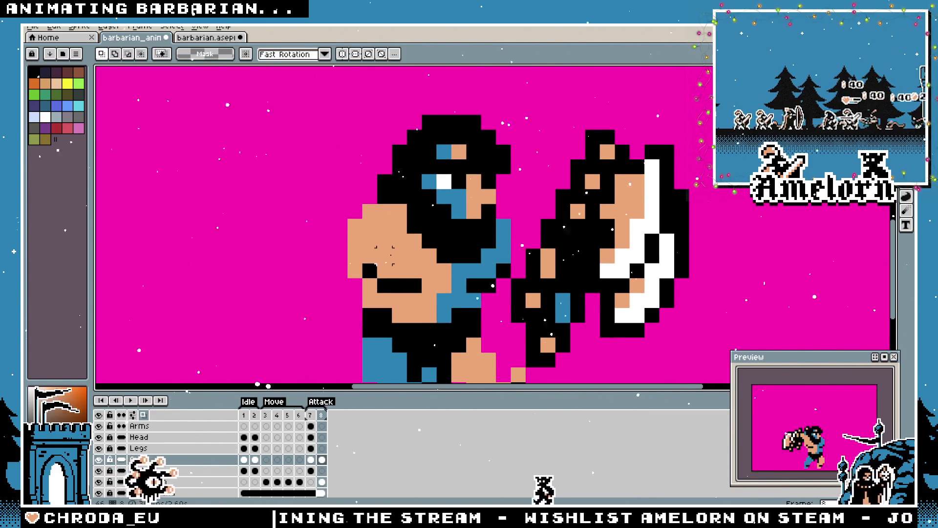
On the Arms layer, paint a small skin-tone block on the shoulder with a 2px pencil
{"action": "left_click", "coordinate": [321, 425]}
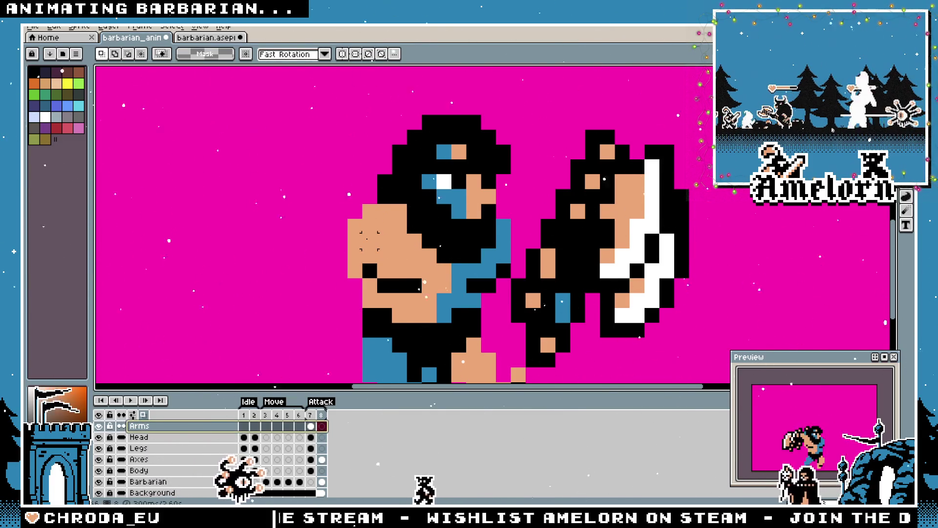
{"action": "key", "text": "b"}
{"action": "key", "text": "plus"}
{"action": "left_click", "coordinate": [286, 213]}
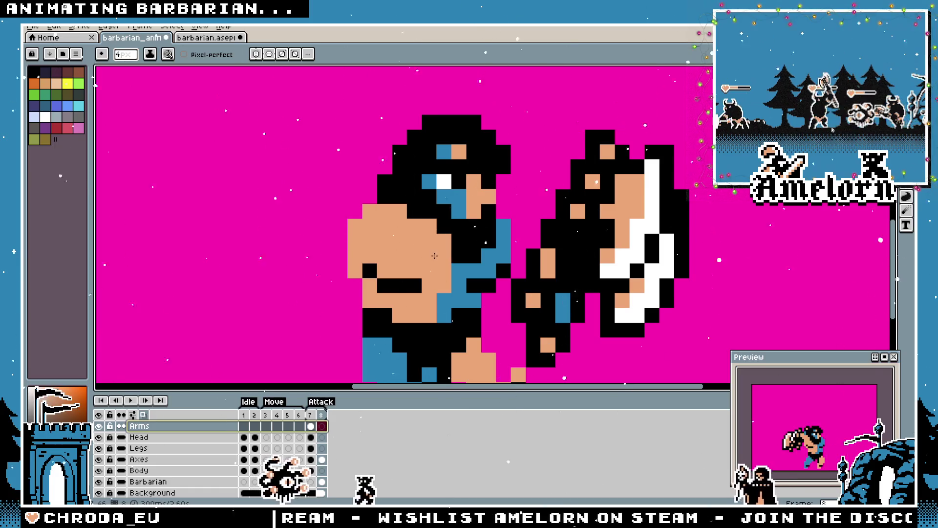
Paste a skin-coloured arm and place it between the head and the axe
{"action": "key", "text": "m"}
{"action": "key", "text": "ctrl+v"}
{"action": "mouse_move", "coordinate": [459, 241]}
{"action": "left_mouse_down"}
{"action": "mouse_move", "coordinate": [474, 234]}
{"action": "mouse_move", "coordinate": [458, 256]}
{"action": "mouse_move", "coordinate": [518, 263]}
{"action": "mouse_move", "coordinate": [422, 248]}
{"action": "mouse_move", "coordinate": [398, 230]}
{"action": "mouse_move", "coordinate": [532, 246]}
{"action": "left_mouse_up"}
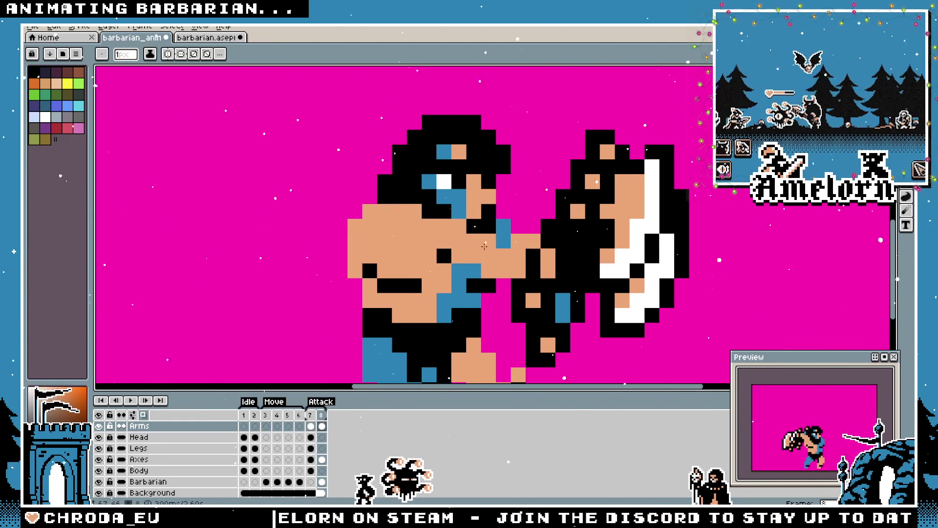
{"action": "scroll", "coordinate": [467, 267], "scroll_direction": "down", "scroll_amount": 3}
{"action": "scroll", "coordinate": [516, 293], "scroll_direction": "up", "scroll_amount": 3}
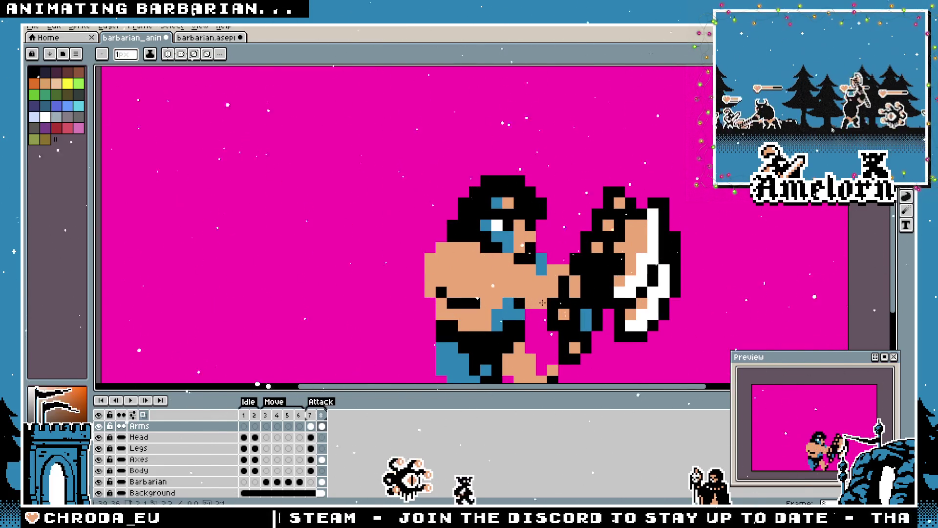
{"action": "scroll", "coordinate": [542, 302], "scroll_direction": "down", "scroll_amount": 4}
{"action": "scroll", "coordinate": [504, 296], "scroll_direction": "up", "scroll_amount": 4}
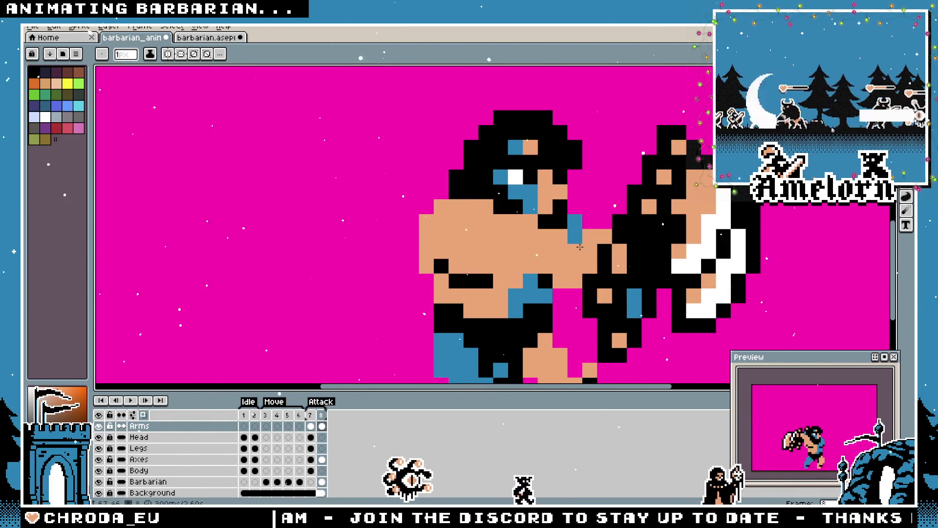
{"action": "scroll", "coordinate": [568, 238], "scroll_direction": "down", "scroll_amount": 4}
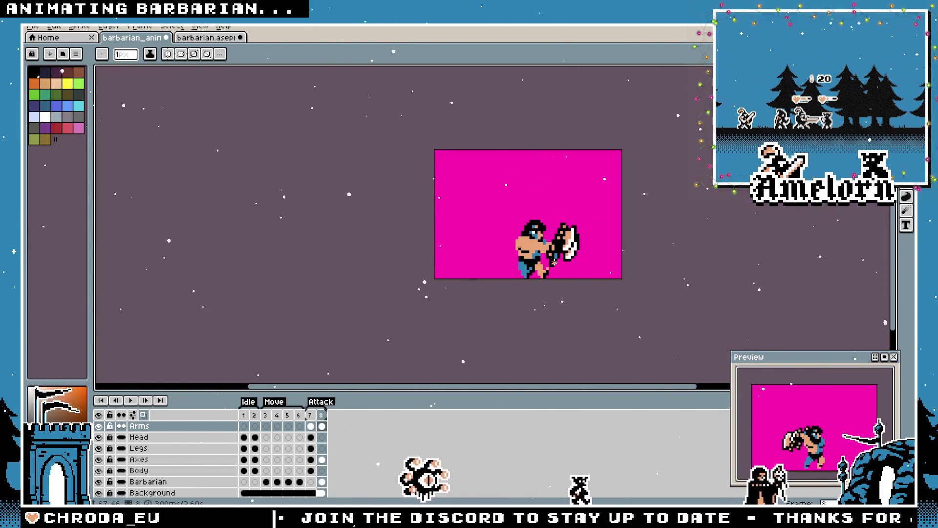
{"action": "scroll", "coordinate": [555, 262], "scroll_direction": "up", "scroll_amount": 3}
{"action": "scroll", "coordinate": [593, 254], "scroll_direction": "up", "scroll_amount": 2}
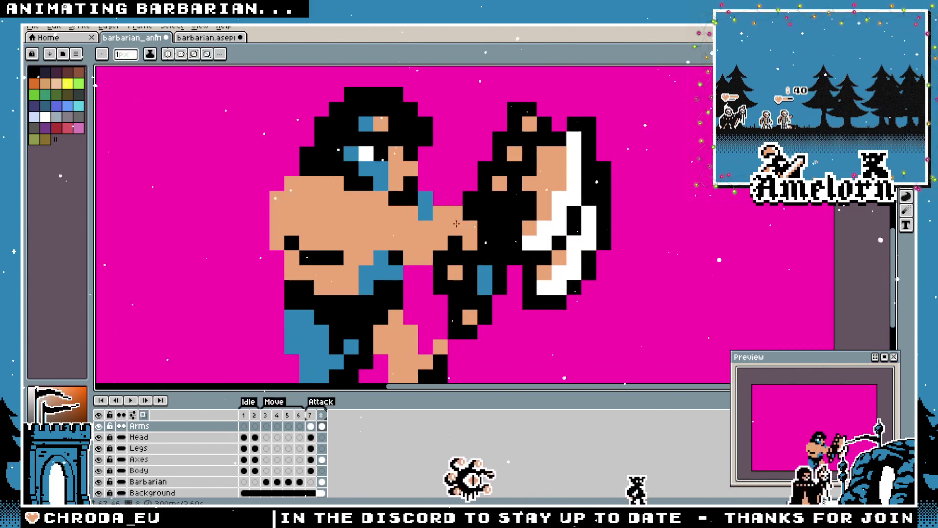
Touch up pixels near the shoulder and on the arm, then preview the animation
{"action": "left_click", "coordinate": [425, 201]}
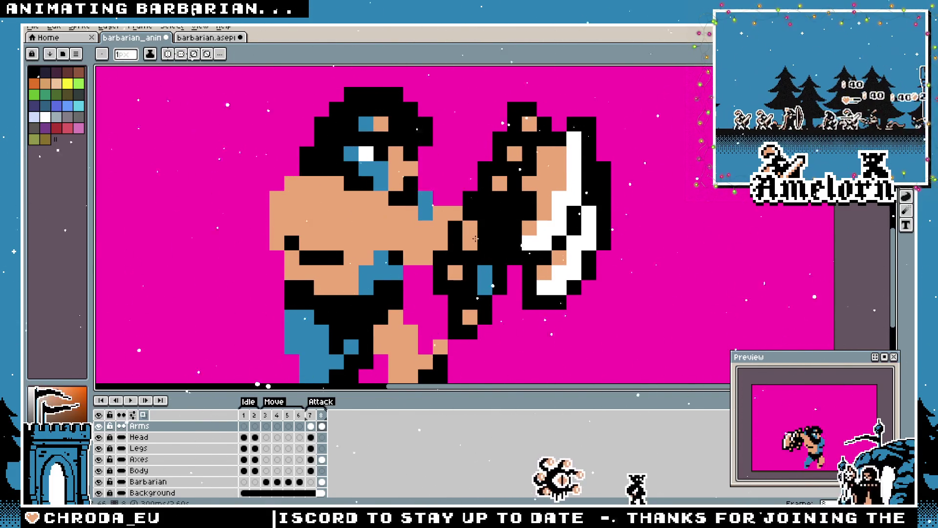
{"action": "left_click", "coordinate": [499, 199]}
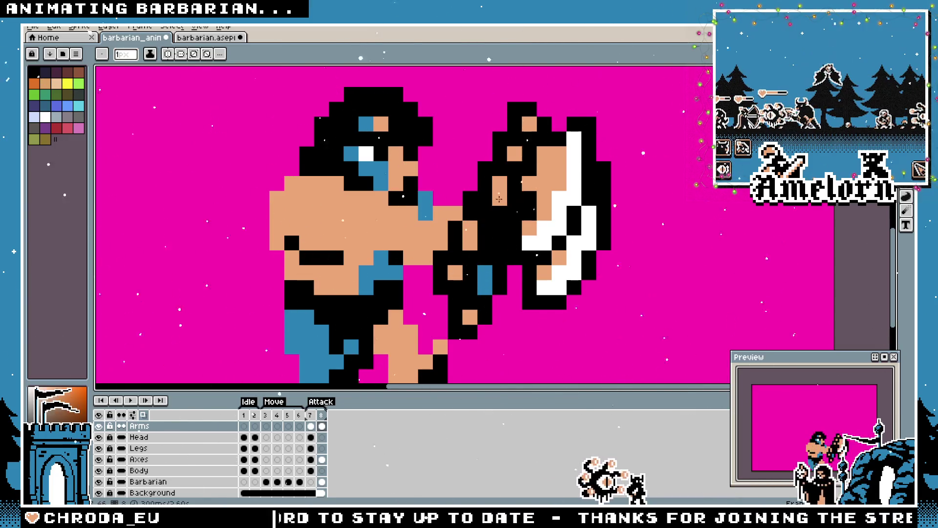
{"action": "left_click_drag", "start_coordinate": [496, 202], "coordinate": [503, 243]}
{"action": "scroll", "coordinate": [503, 243], "scroll_direction": "down", "scroll_amount": 2}
{"action": "key", "text": "ctrl"}
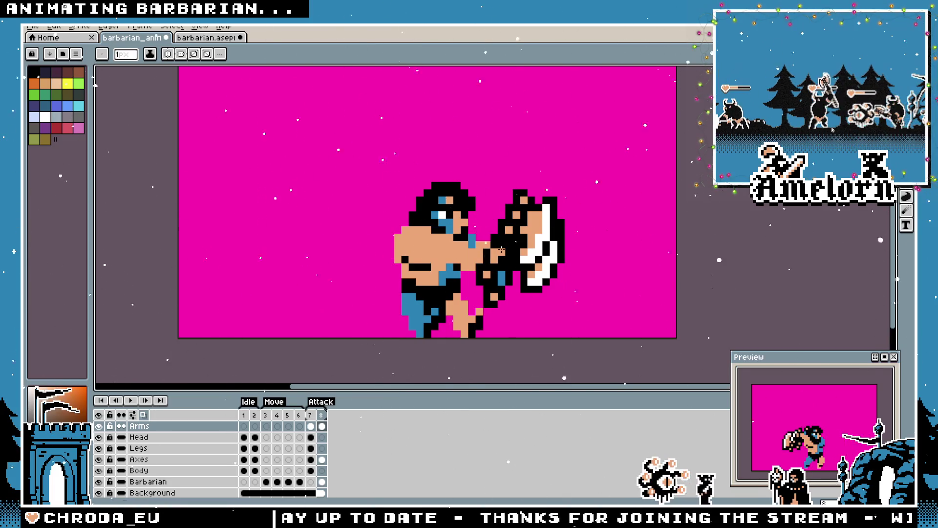
{"action": "key", "text": "Right"}
{"action": "key", "text": "Left"}
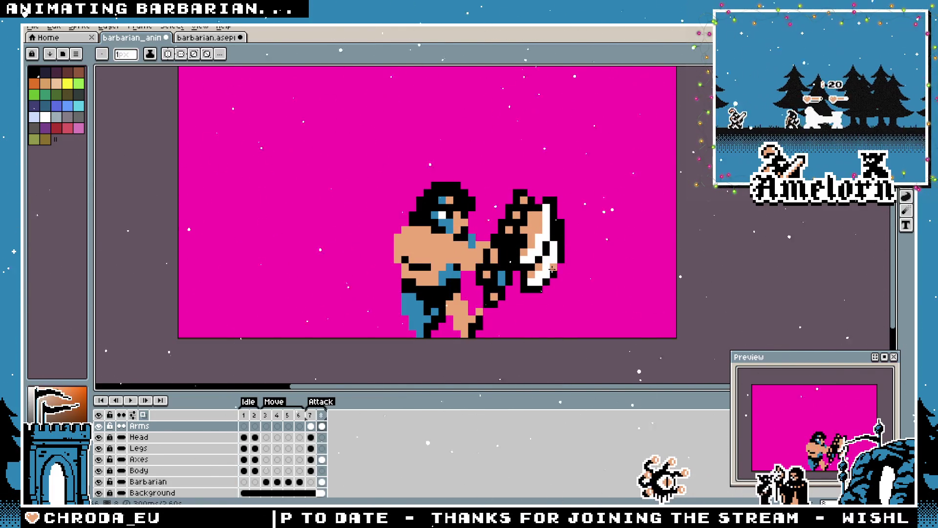
{"action": "left_click", "coordinate": [547, 229], "text": "ctrl"}
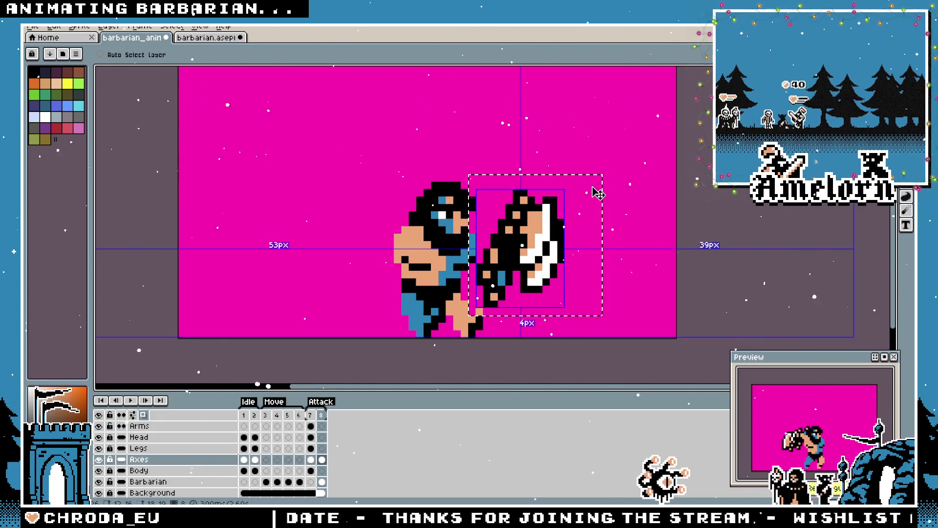
Copy the left axe from barbarian.aseprite and paste it into frame 8
{"action": "key", "text": "m"}
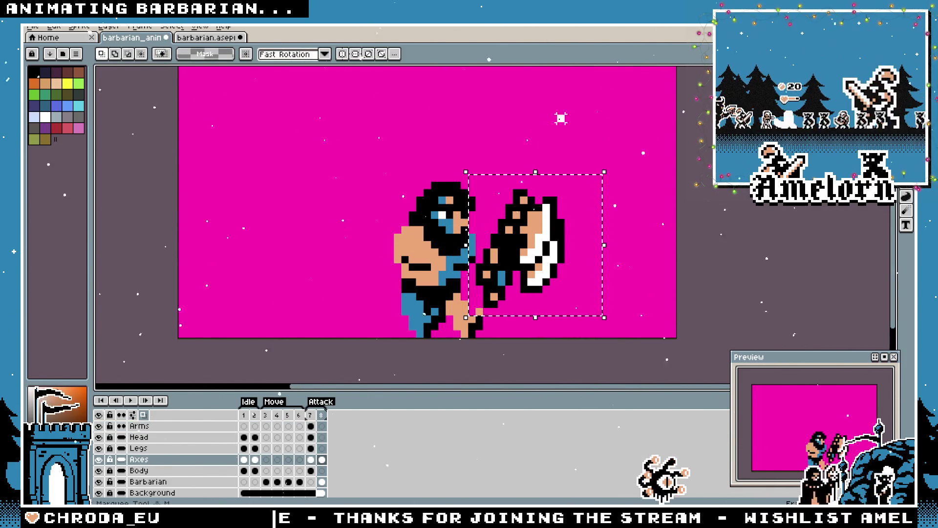
{"action": "left_click", "coordinate": [537, 191]}
{"action": "scroll", "coordinate": [546, 288], "scroll_direction": "up", "scroll_amount": 2}
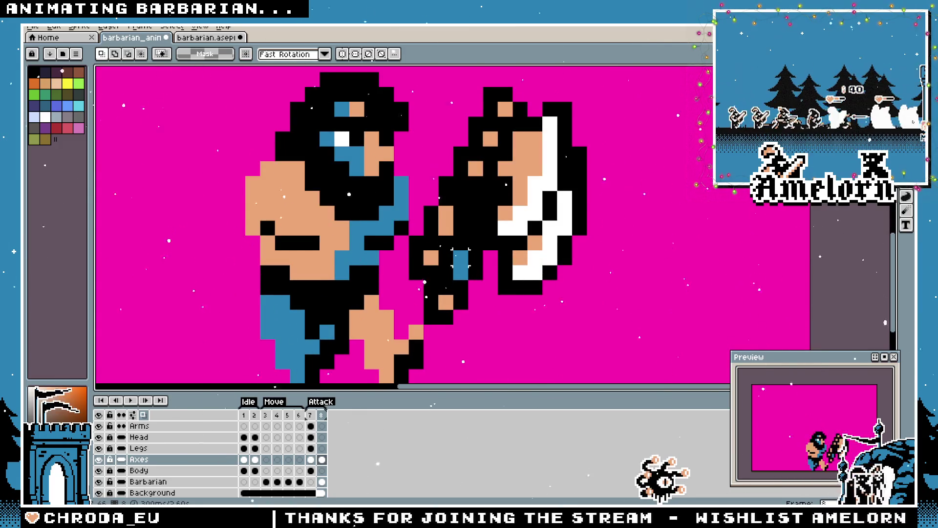
{"action": "scroll", "coordinate": [461, 260], "scroll_direction": "down", "scroll_amount": 3}
{"action": "scroll", "coordinate": [487, 245], "scroll_direction": "up", "scroll_amount": 1}
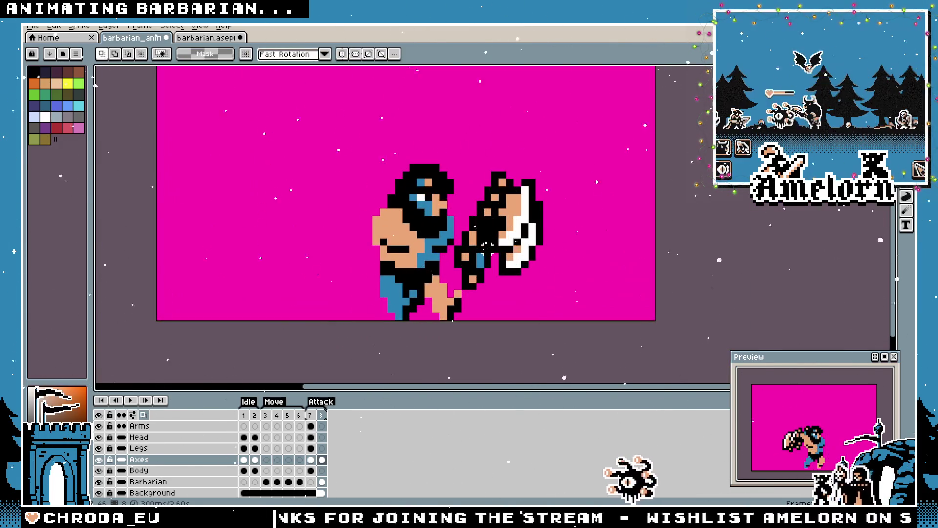
{"action": "scroll", "coordinate": [523, 209], "scroll_direction": "up", "scroll_amount": 1}
{"action": "left_click", "coordinate": [205, 38]}
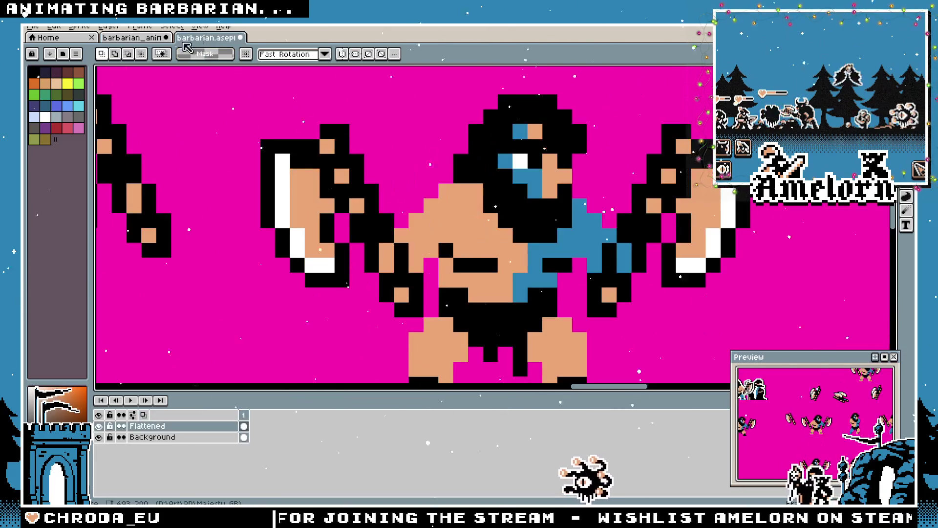
{"action": "scroll", "coordinate": [792, 386], "scroll_direction": "down", "scroll_amount": 1}
{"action": "left_click_drag", "start_coordinate": [215, 140], "coordinate": [378, 310]}
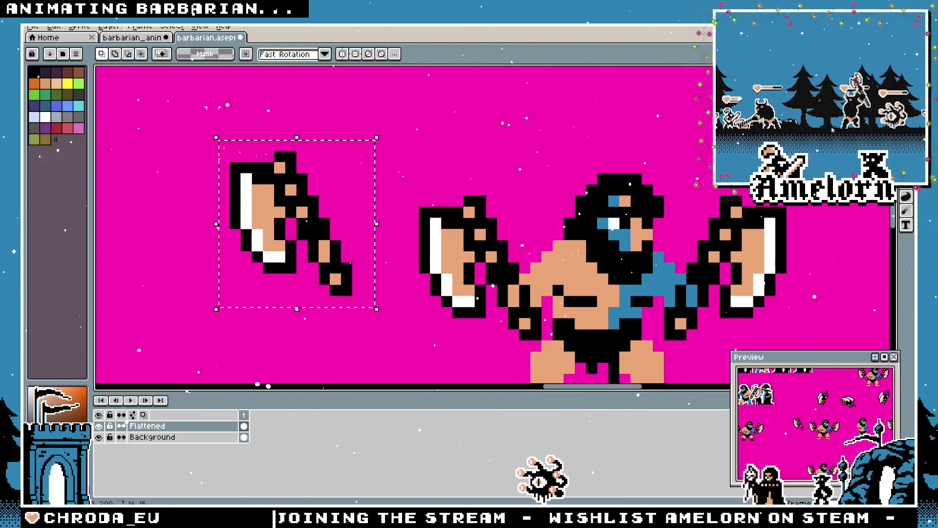
{"action": "left_click", "coordinate": [139, 39]}
{"action": "left_click_drag", "start_coordinate": [460, 134], "coordinate": [482, 261]}
{"action": "key", "text": "ctrl+v"}
Mirror the pasted axe horizontally and position it above the barbarian's head
{"action": "mouse_move", "coordinate": [487, 228]}
{"action": "left_mouse_down"}
{"action": "mouse_move", "coordinate": [476, 184]}
{"action": "mouse_move", "coordinate": [561, 163]}
{"action": "left_mouse_up"}
{"action": "key", "text": "shift+h"}
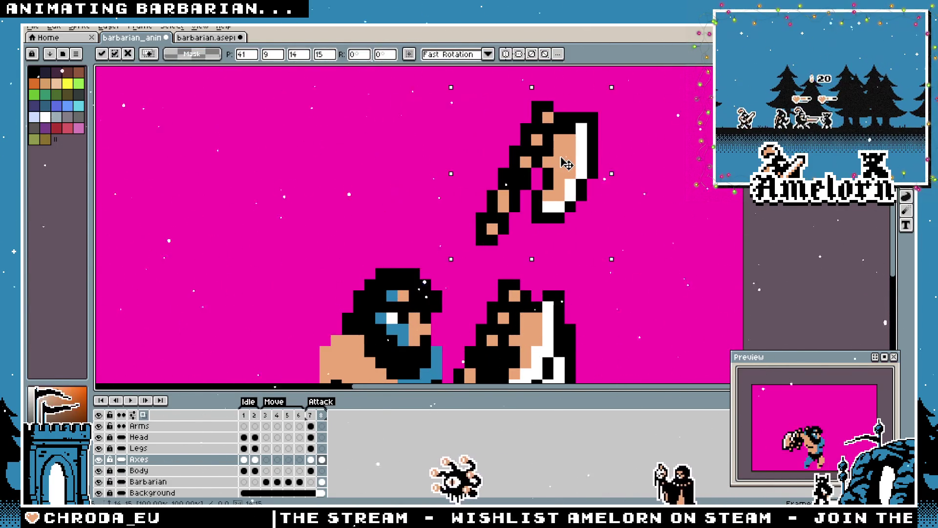
{"action": "left_click_drag", "start_coordinate": [575, 225], "coordinate": [563, 214]}
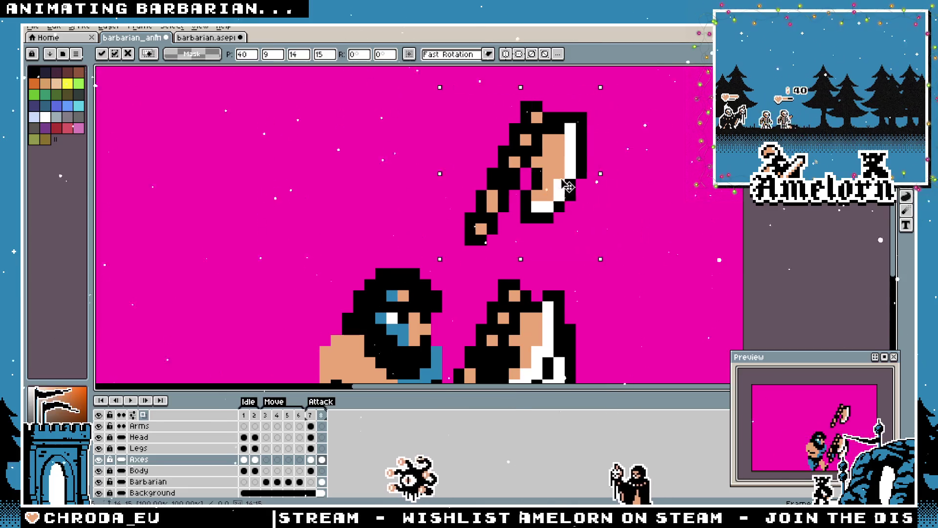
{"action": "left_click_drag", "start_coordinate": [598, 281], "coordinate": [574, 227]}
{"action": "scroll", "coordinate": [574, 227], "scroll_direction": "down", "scroll_amount": 4}
{"action": "scroll", "coordinate": [574, 193], "scroll_direction": "up", "scroll_amount": 2}
{"action": "mouse_move", "coordinate": [539, 195]}
{"action": "left_mouse_down"}
{"action": "mouse_move", "coordinate": [544, 187]}
{"action": "mouse_move", "coordinate": [524, 279]}
{"action": "mouse_move", "coordinate": [524, 148]}
{"action": "mouse_move", "coordinate": [508, 174]}
{"action": "mouse_move", "coordinate": [508, 167]}
{"action": "left_mouse_up"}
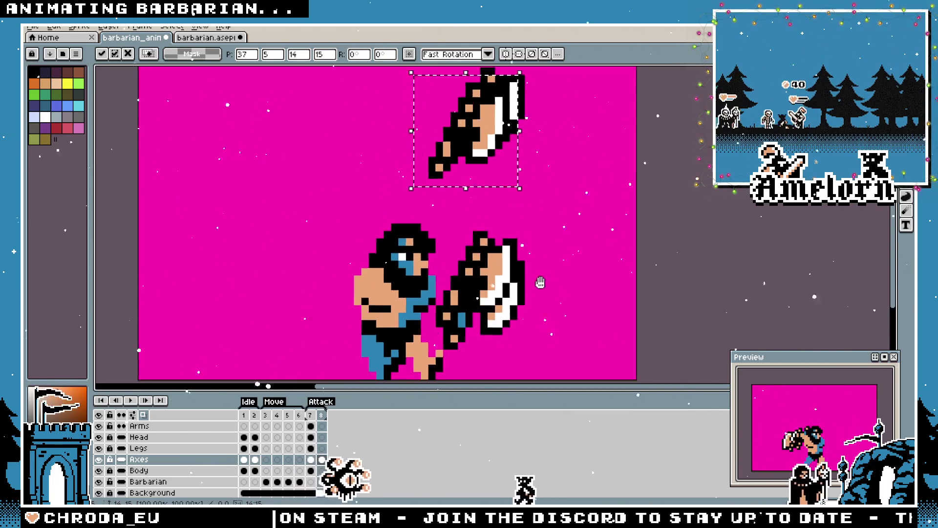
Shift the mirrored axe slightly down-right above the barbarian and commit its placement
{"action": "scroll", "coordinate": [508, 166], "scroll_direction": "up", "scroll_amount": 2}
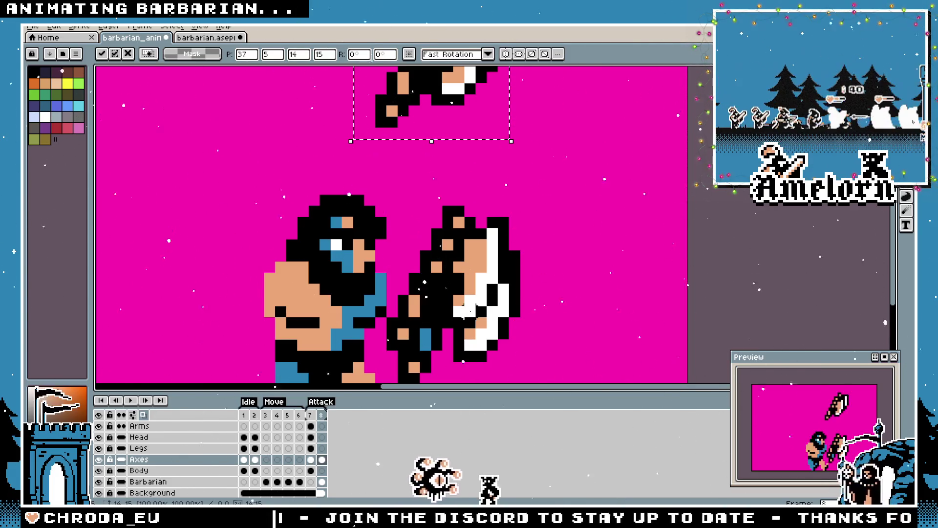
{"action": "left_click_drag", "start_coordinate": [506, 170], "coordinate": [492, 367]}
{"action": "mouse_move", "coordinate": [463, 247]}
{"action": "left_mouse_down"}
{"action": "mouse_move", "coordinate": [485, 216]}
{"action": "mouse_move", "coordinate": [487, 253]}
{"action": "left_mouse_up"}
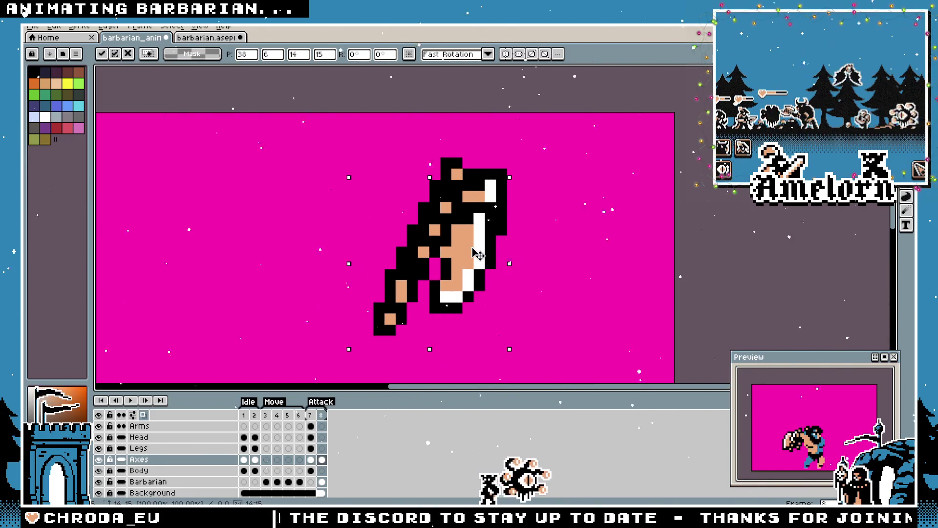
{"action": "key", "text": "Return"}
{"action": "scroll", "coordinate": [560, 272], "scroll_direction": "down", "scroll_amount": 5}
{"action": "scroll", "coordinate": [559, 271], "scroll_direction": "up", "scroll_amount": 4}
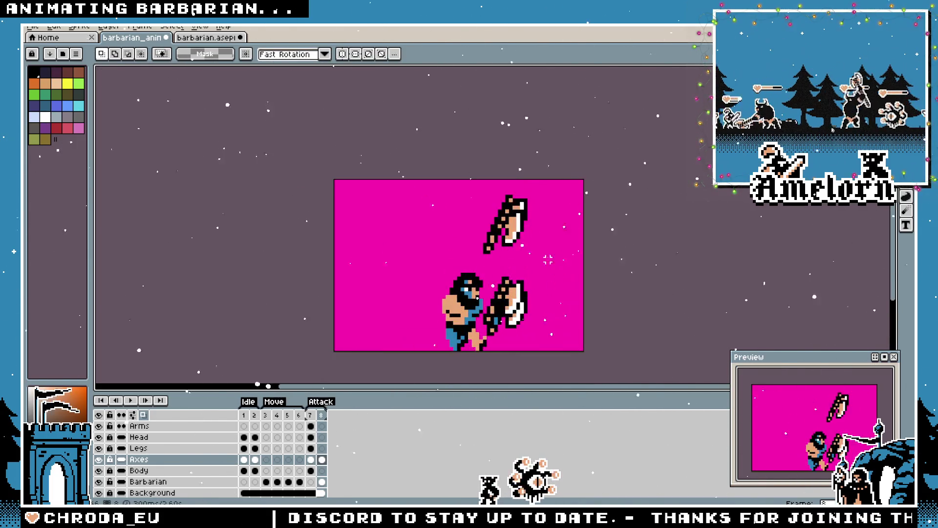
{"action": "scroll", "coordinate": [523, 236], "scroll_direction": "up", "scroll_amount": 1}
{"action": "left_click", "coordinate": [516, 213]}
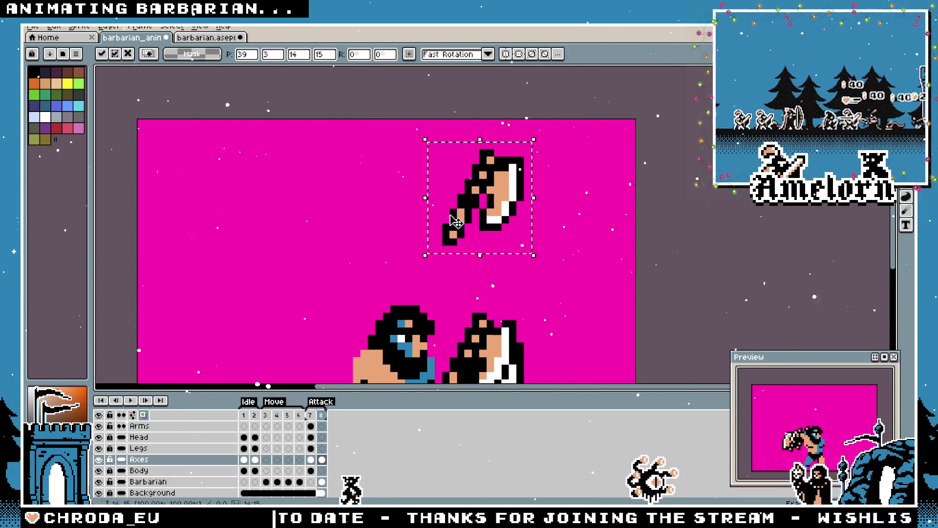
{"action": "key", "text": "Return"}
Select the old axe beside the barbarian's hands and delete it
{"action": "scroll", "coordinate": [556, 232], "scroll_direction": "down", "scroll_amount": 4}
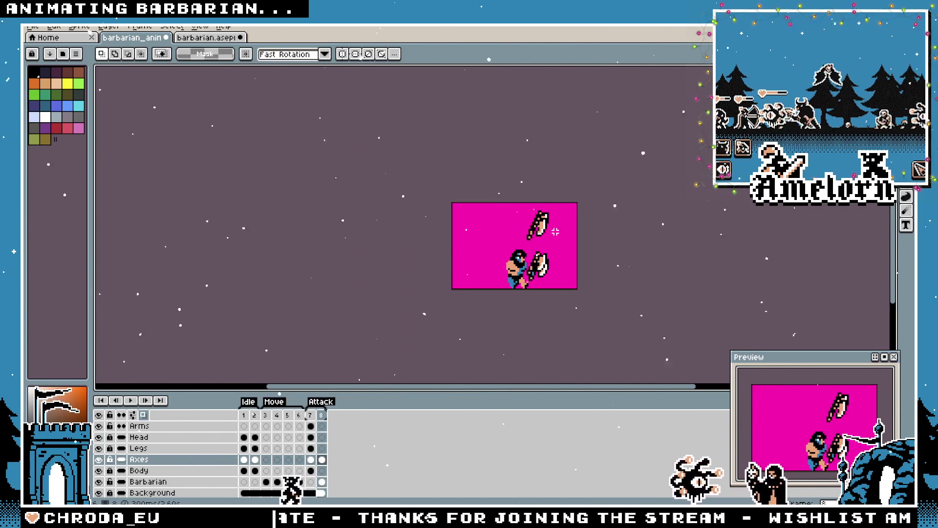
{"action": "scroll", "coordinate": [556, 232], "scroll_direction": "up", "scroll_amount": 2}
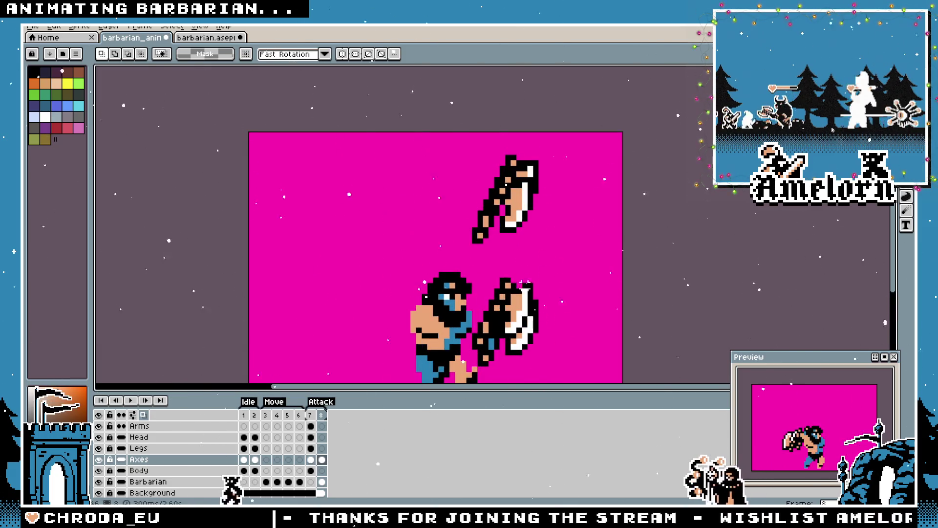
{"action": "scroll", "coordinate": [556, 231], "scroll_direction": "down", "scroll_amount": 2}
{"action": "scroll", "coordinate": [556, 226], "scroll_direction": "up", "scroll_amount": 1}
{"action": "mouse_move", "coordinate": [568, 207]}
{"action": "left_mouse_down"}
{"action": "mouse_move", "coordinate": [459, 335]}
{"action": "mouse_move", "coordinate": [442, 341]}
{"action": "left_mouse_up"}
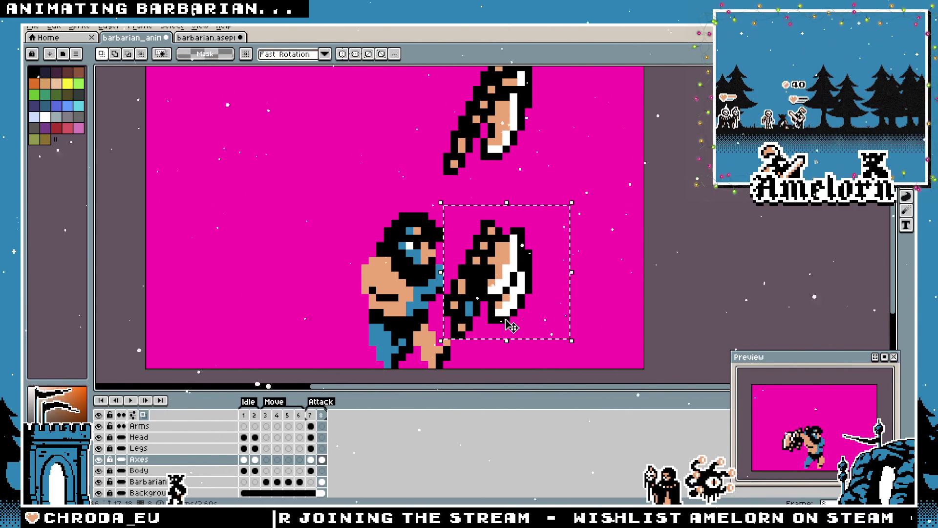
{"action": "key", "text": "Delete"}
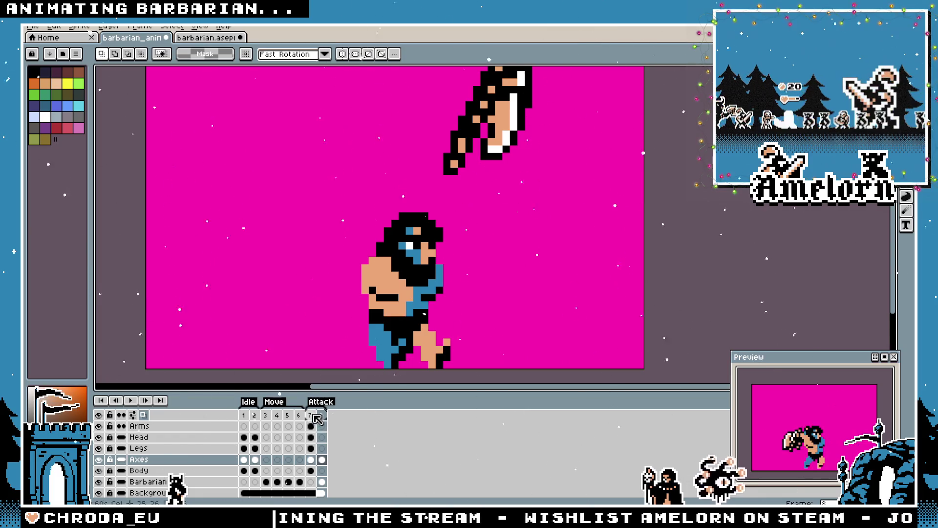
{"action": "left_click", "coordinate": [309, 414]}
{"action": "key", "text": "ctrl+v"}
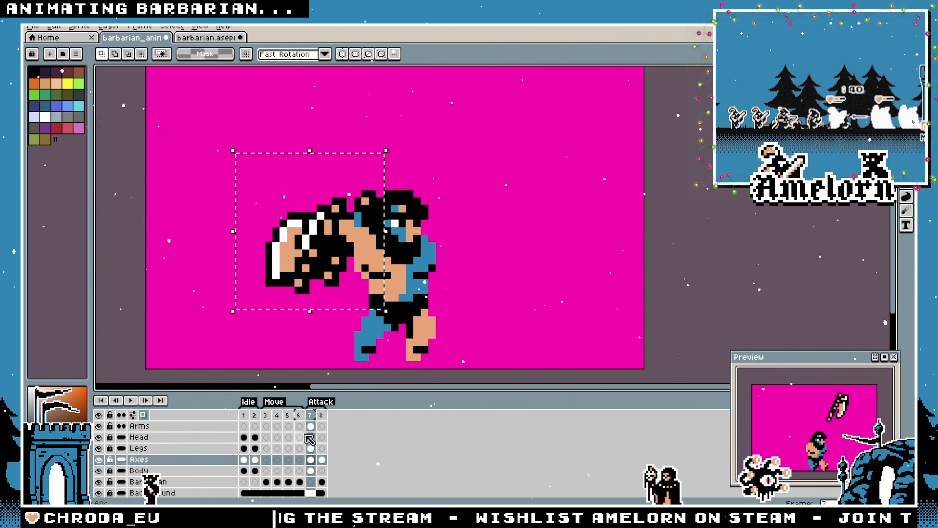
{"action": "key", "text": "period"}
{"action": "key", "text": "ctrl+v"}
{"action": "left_click_drag", "start_coordinate": [344, 241], "coordinate": [312, 233]}
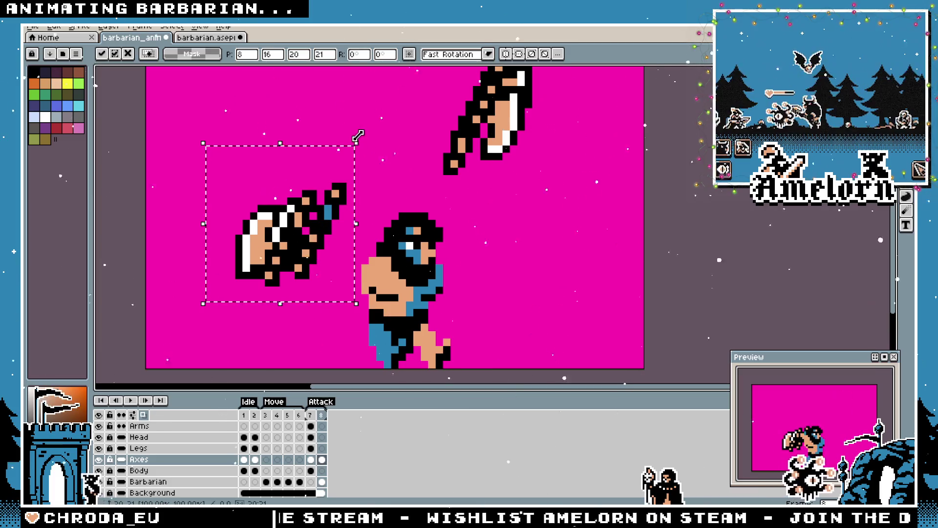
{"action": "mouse_move", "coordinate": [362, 135]}
{"action": "left_mouse_down"}
{"action": "mouse_move", "coordinate": [352, 303]}
{"action": "mouse_move", "coordinate": [239, 329]}
{"action": "mouse_move", "coordinate": [184, 318]}
{"action": "left_mouse_up"}
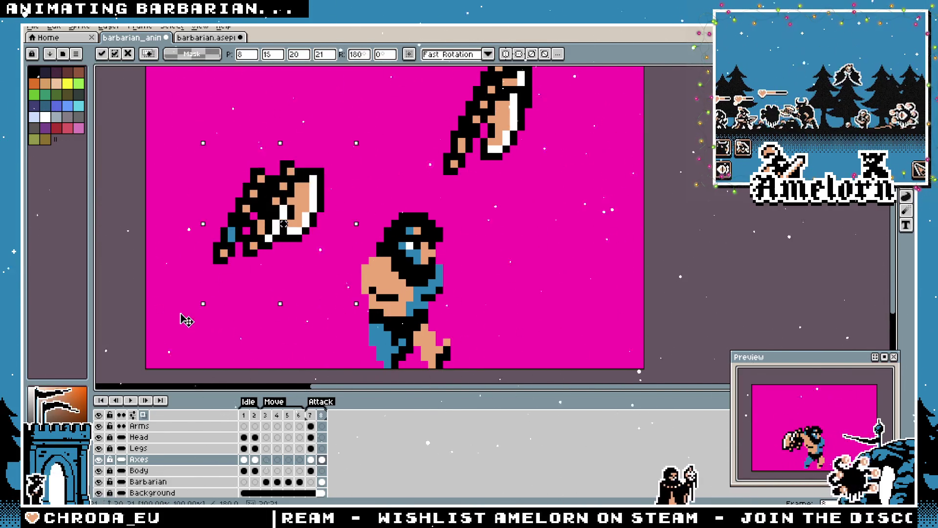
{"action": "left_click_drag", "start_coordinate": [285, 197], "coordinate": [510, 253]}
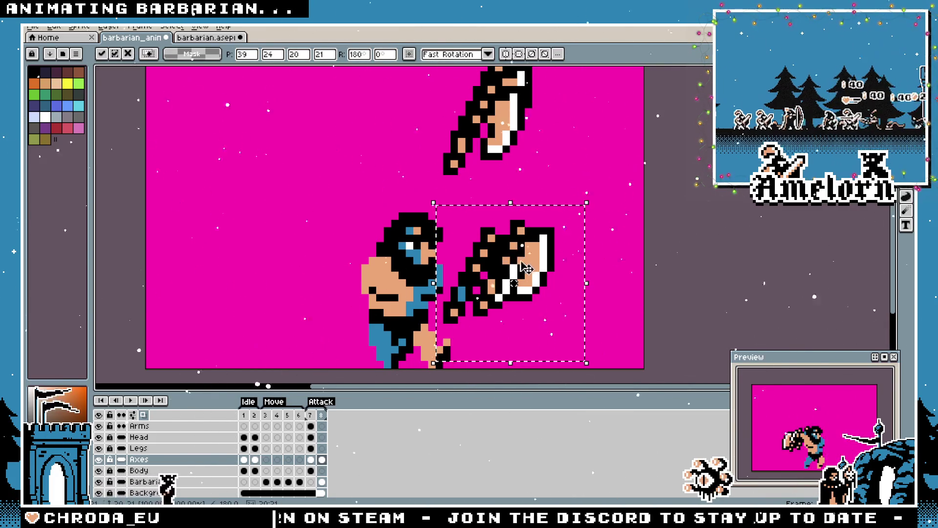
{"action": "key", "text": "Escape"}
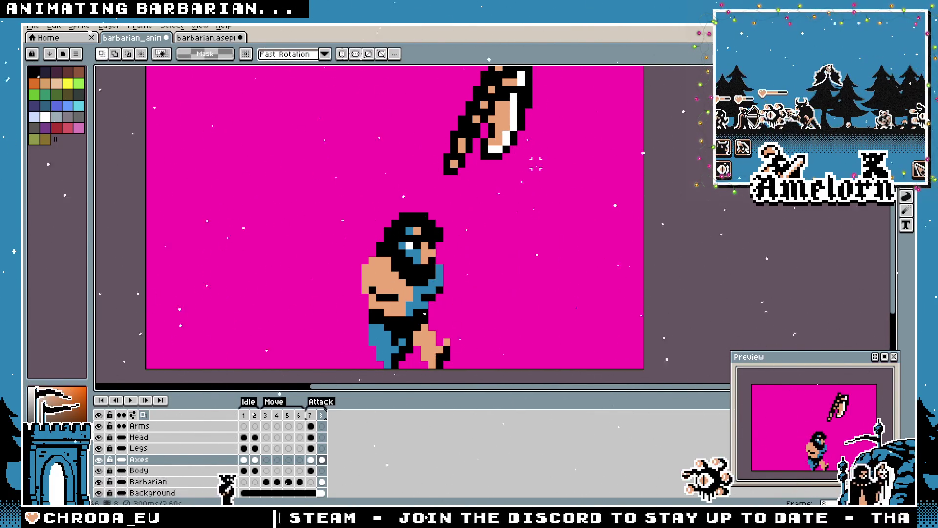
Drag the raised axe down beside the barbarian's hands, nudge it one pixel, and commit
{"action": "scroll", "coordinate": [520, 147], "scroll_direction": "up", "scroll_amount": 3}
{"action": "left_click_drag", "start_coordinate": [508, 149], "coordinate": [413, 251]}
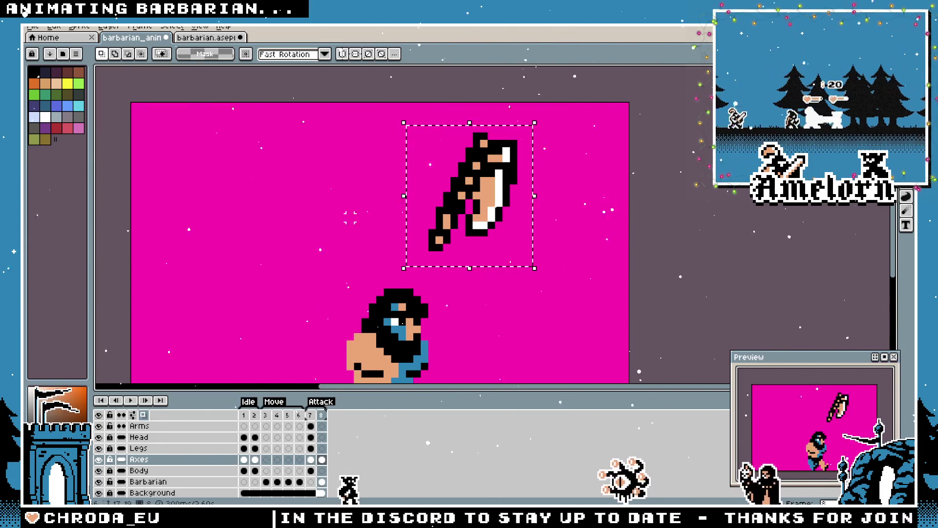
{"action": "mouse_move", "coordinate": [475, 181]}
{"action": "left_mouse_down"}
{"action": "mouse_move", "coordinate": [505, 307]}
{"action": "mouse_move", "coordinate": [494, 246]}
{"action": "mouse_move", "coordinate": [473, 222]}
{"action": "mouse_move", "coordinate": [468, 247]}
{"action": "left_mouse_up"}
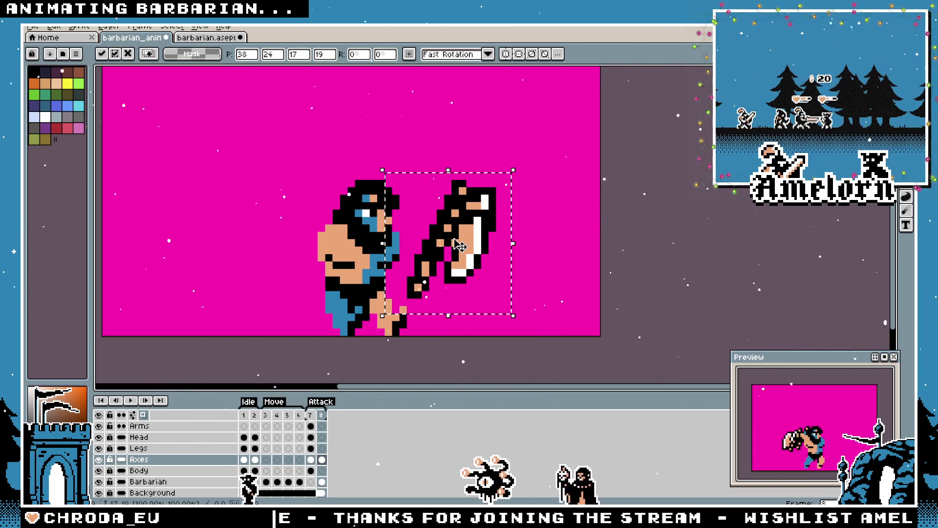
{"action": "key", "text": "Left"}
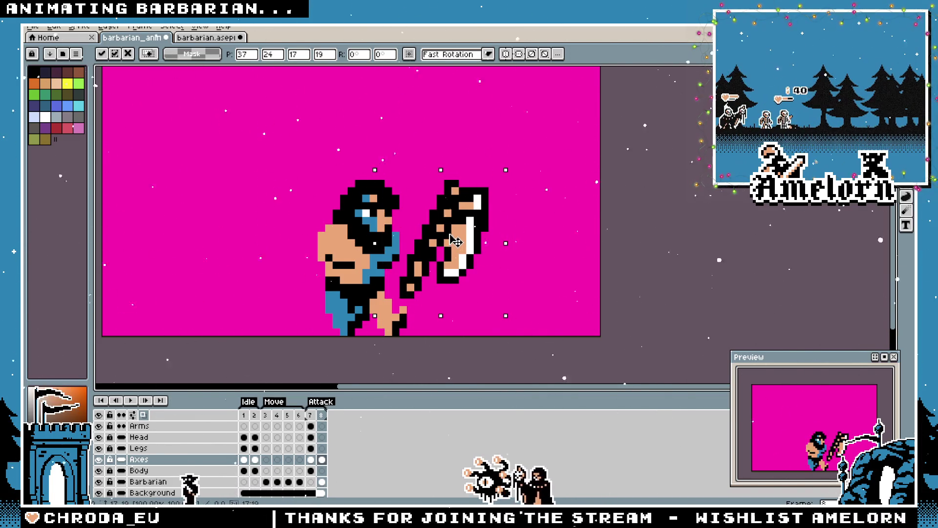
{"action": "key", "text": "Right"}
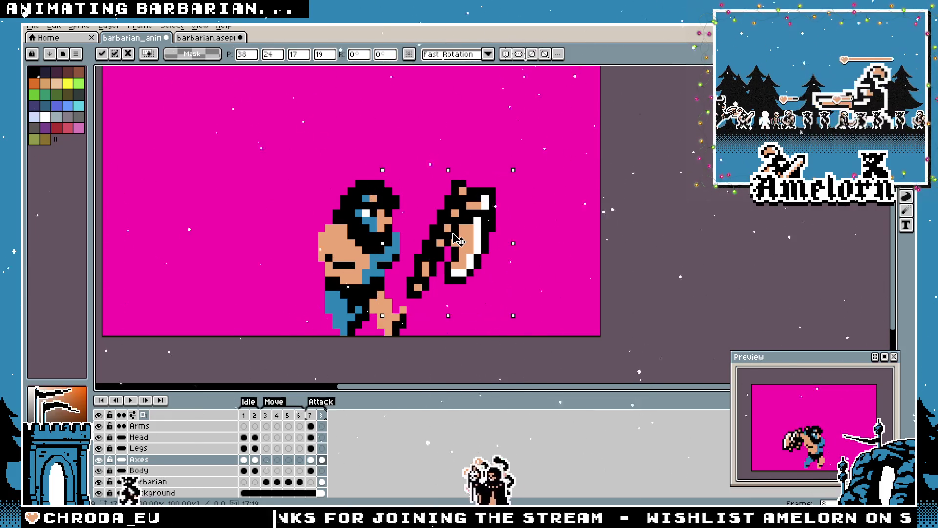
{"action": "key", "text": "Return"}
{"action": "scroll", "coordinate": [459, 241], "scroll_direction": "down", "scroll_amount": 2}
{"action": "scroll", "coordinate": [459, 241], "scroll_direction": "up", "scroll_amount": 2}
{"action": "mouse_move", "coordinate": [419, 153]}
{"action": "left_mouse_down"}
{"action": "mouse_move", "coordinate": [538, 274]}
{"action": "mouse_move", "coordinate": [565, 283]}
{"action": "left_mouse_up"}
{"action": "left_click", "coordinate": [453, 238]}
{"action": "scroll", "coordinate": [452, 238], "scroll_direction": "up", "scroll_amount": 2}
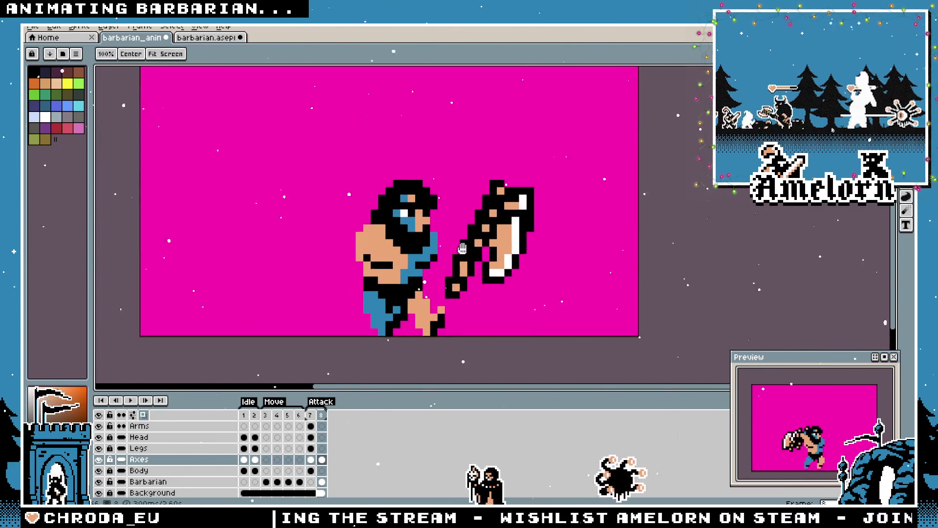
{"action": "left_click", "coordinate": [140, 426]}
Paint the skin-tone arm from hand to torso with a 2-pixel Pencil and thicken its upper edge
{"action": "key", "text": "i"}
{"action": "key", "text": "m"}
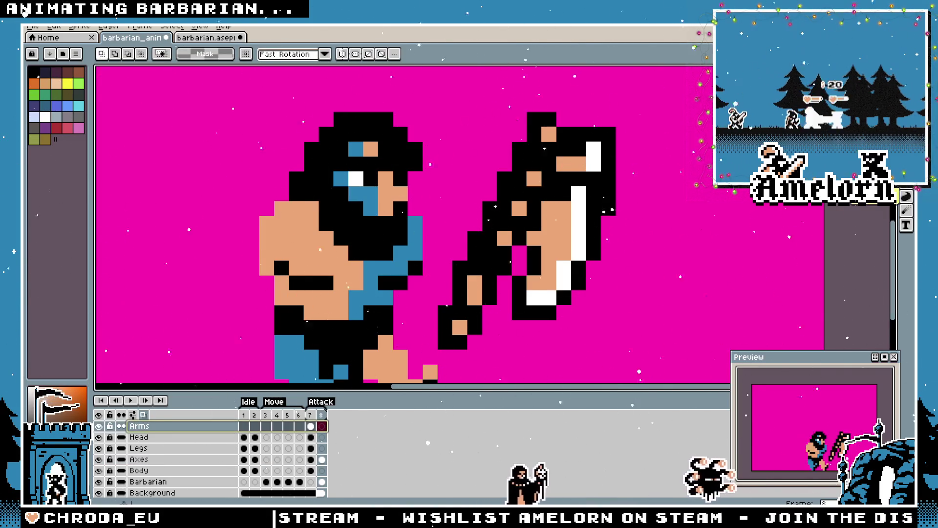
{"action": "key", "text": "b"}
{"action": "key", "text": "g"}
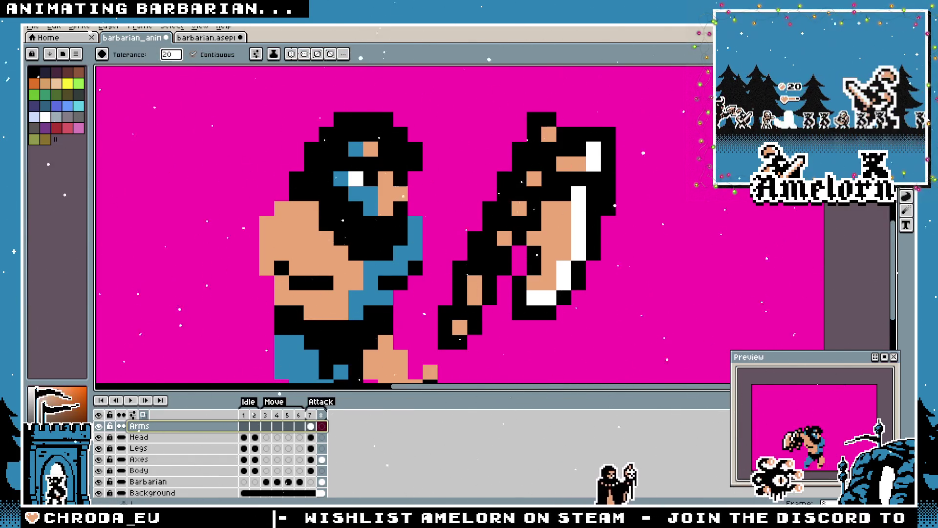
{"action": "key", "text": "i"}
{"action": "key", "text": "b"}
{"action": "key", "text": "plus"}
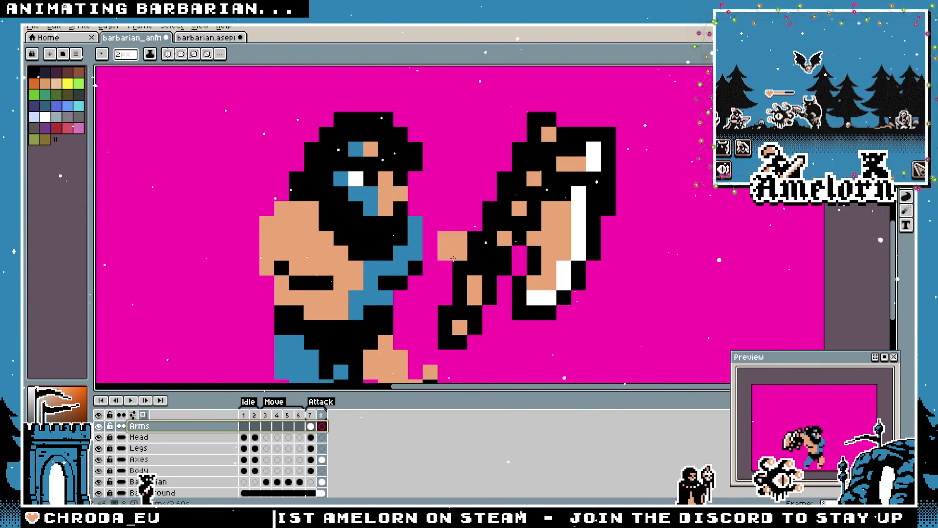
{"action": "mouse_move", "coordinate": [437, 278]}
{"action": "left_mouse_down"}
{"action": "mouse_move", "coordinate": [361, 259]}
{"action": "mouse_move", "coordinate": [302, 226]}
{"action": "left_mouse_up"}
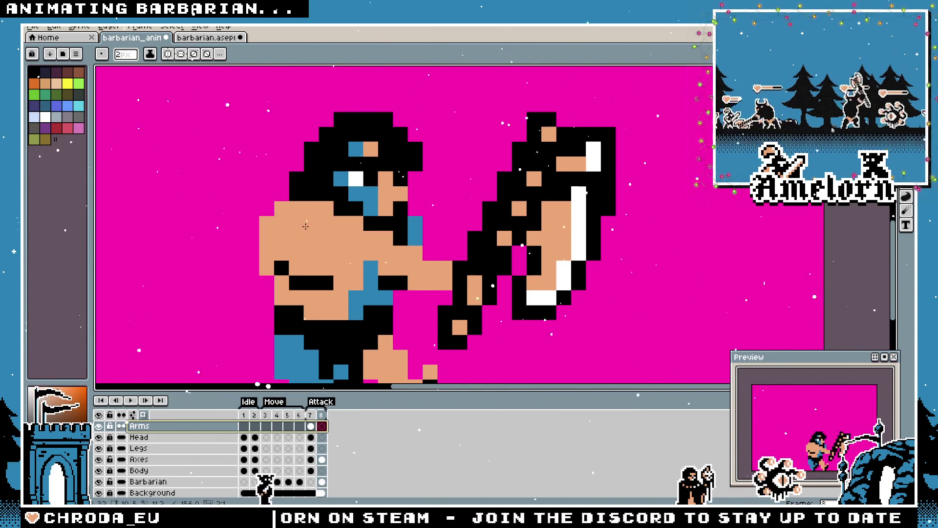
{"action": "left_click", "coordinate": [445, 268]}
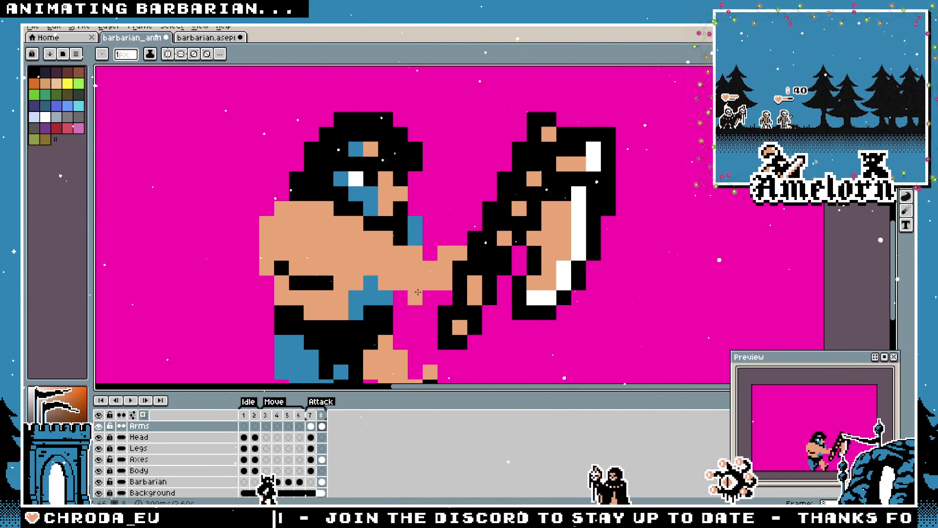
Return the Pencil brush to 1 pixel and stop the animation preview playback
{"action": "scroll", "coordinate": [418, 293], "scroll_direction": "down", "scroll_amount": 3}
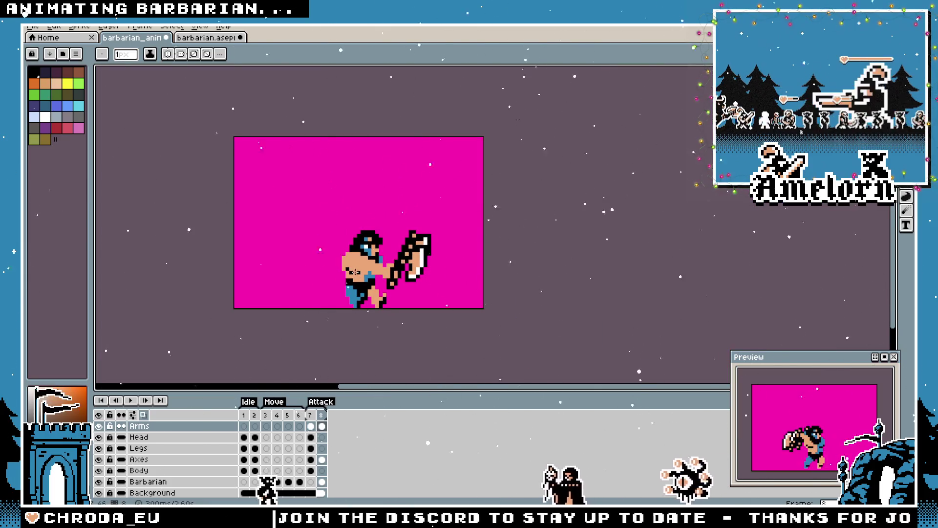
{"action": "scroll", "coordinate": [355, 272], "scroll_direction": "up", "scroll_amount": 3}
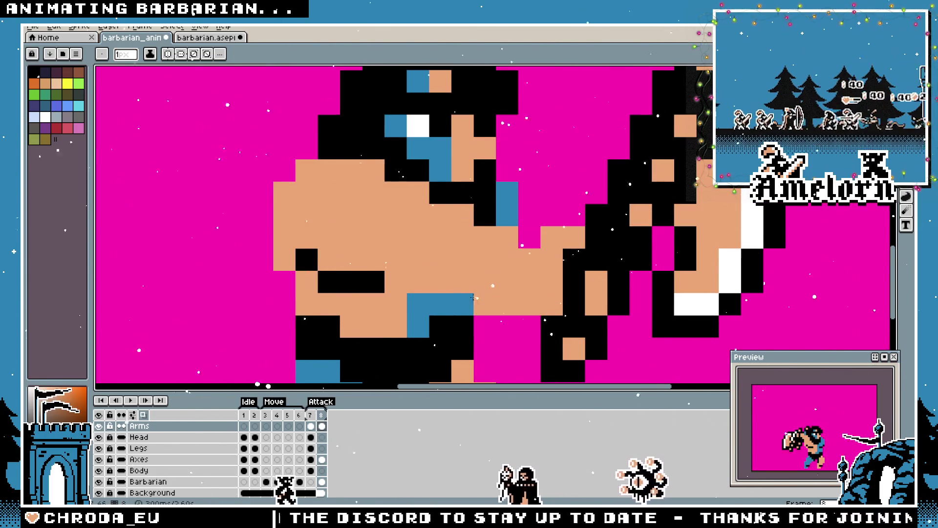
{"action": "scroll", "coordinate": [412, 301], "scroll_direction": "down", "scroll_amount": 3}
{"action": "scroll", "coordinate": [411, 300], "scroll_direction": "up", "scroll_amount": 2}
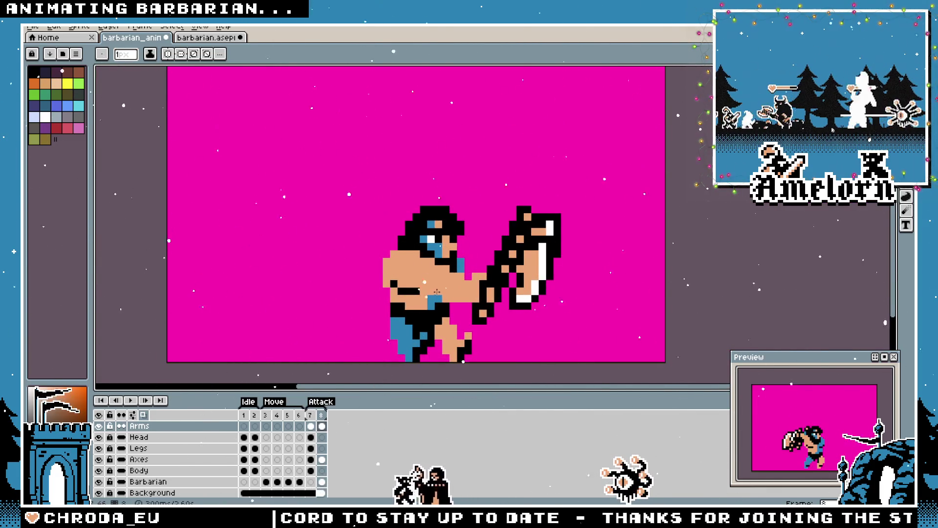
{"action": "scroll", "coordinate": [436, 292], "scroll_direction": "up", "scroll_amount": 2}
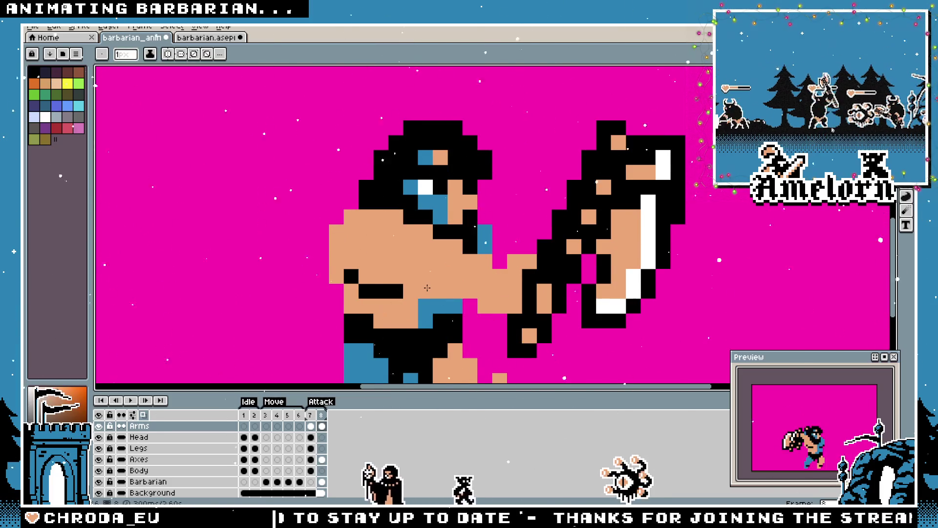
{"action": "key", "text": "b"}
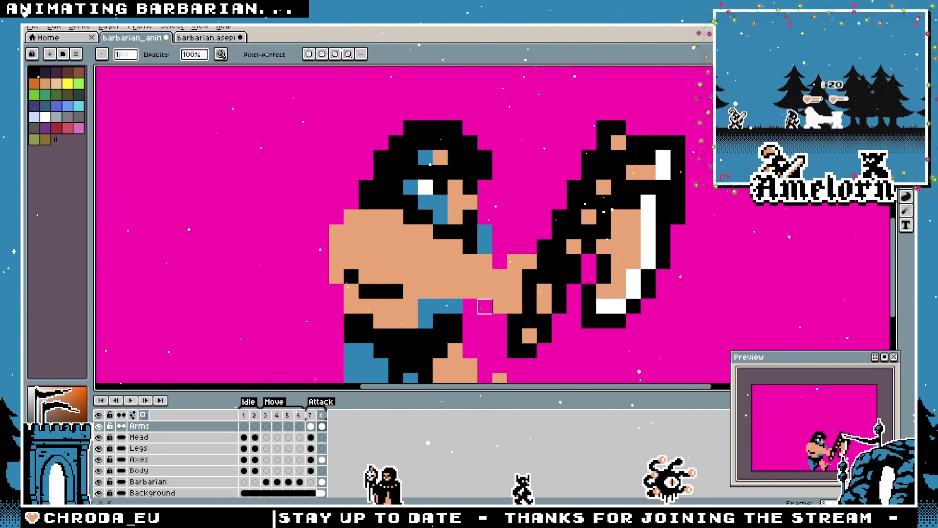
{"action": "scroll", "coordinate": [480, 307], "scroll_direction": "down", "scroll_amount": 4}
{"action": "scroll", "coordinate": [445, 305], "scroll_direction": "up", "scroll_amount": 3}
{"action": "key", "text": "plus"}
{"action": "key", "text": "plus"}
{"action": "key", "text": "plus"}
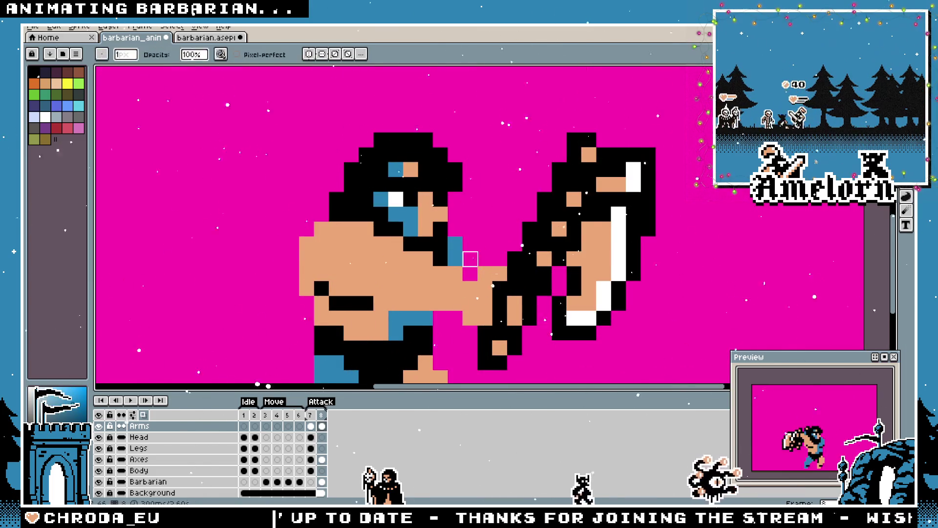
{"action": "key", "text": "minus"}
{"action": "key", "text": "minus"}
{"action": "key", "text": "minus"}
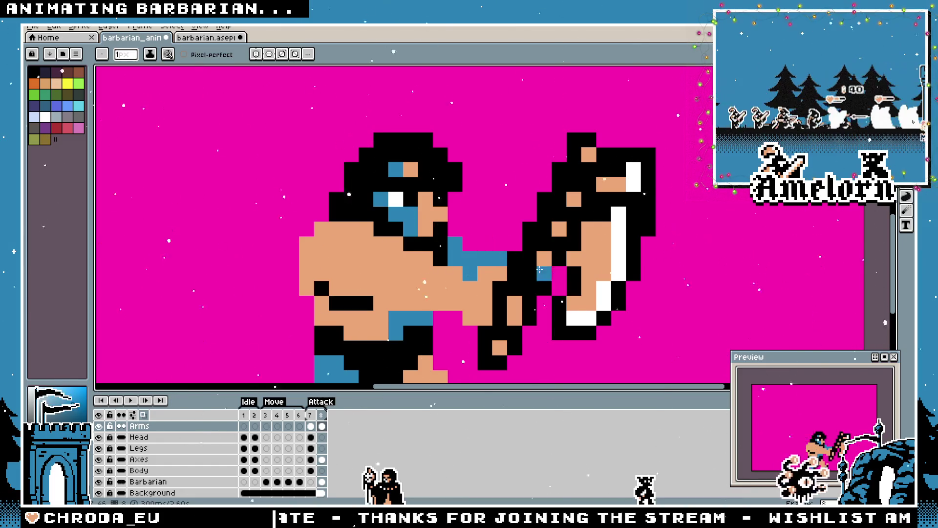
{"action": "scroll", "coordinate": [540, 270], "scroll_direction": "down", "scroll_amount": 8}
{"action": "scroll", "coordinate": [568, 320], "scroll_direction": "up", "scroll_amount": 2}
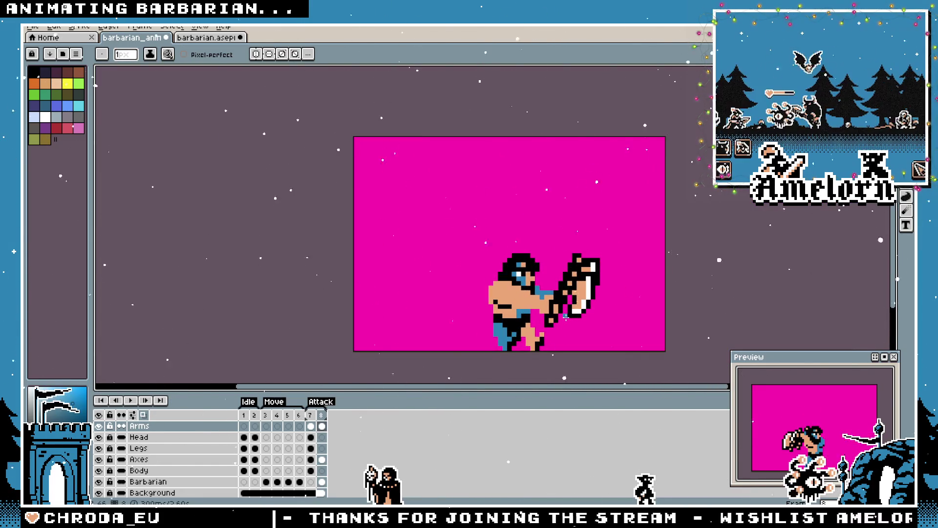
{"action": "scroll", "coordinate": [565, 317], "scroll_direction": "up", "scroll_amount": 2}
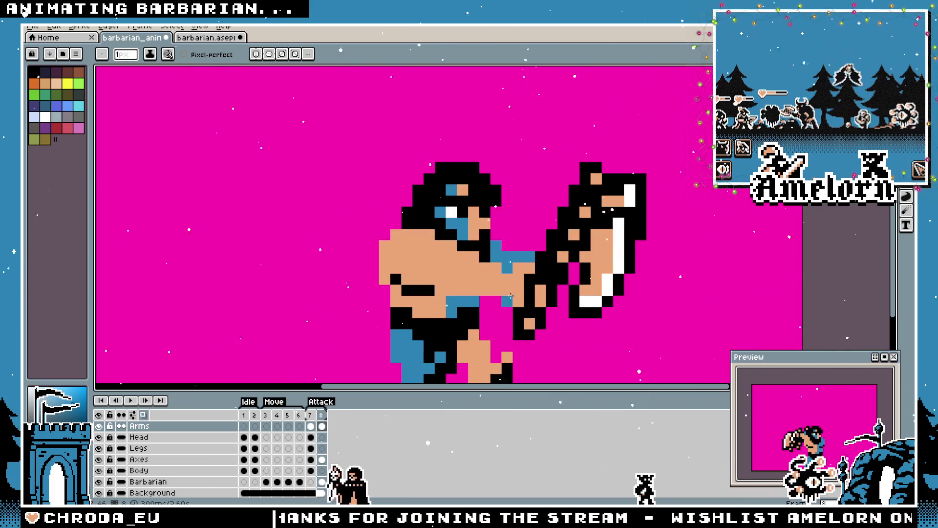
{"action": "scroll", "coordinate": [497, 250], "scroll_direction": "down", "scroll_amount": 3}
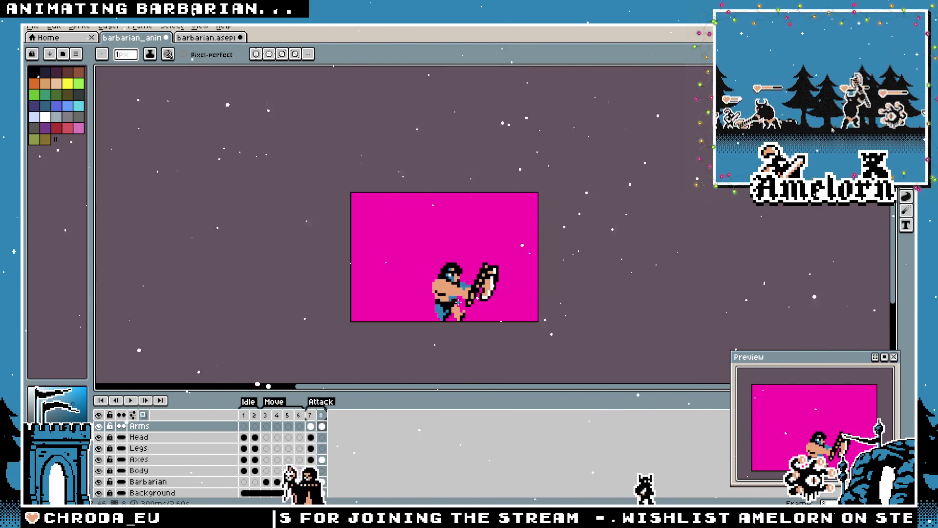
{"action": "scroll", "coordinate": [458, 302], "scroll_direction": "up", "scroll_amount": 2}
{"action": "scroll", "coordinate": [493, 277], "scroll_direction": "up", "scroll_amount": 1}
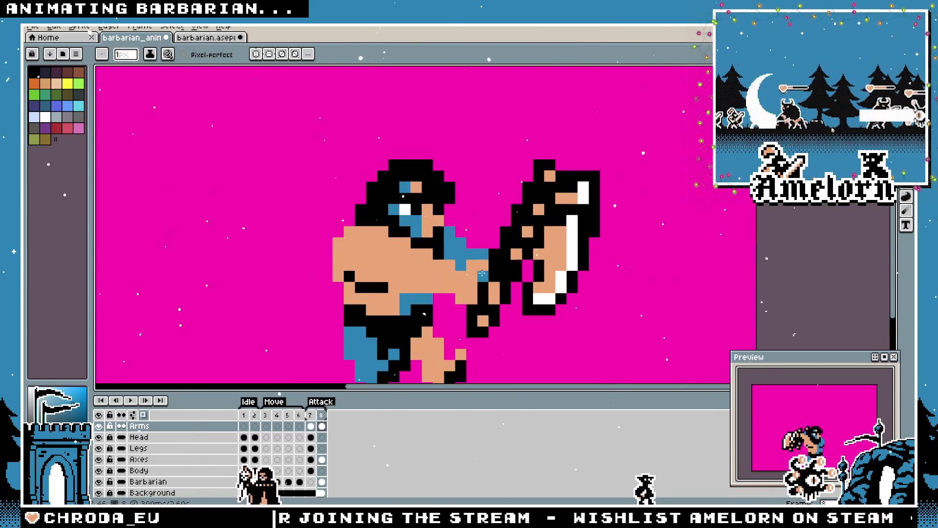
{"action": "scroll", "coordinate": [498, 279], "scroll_direction": "down", "scroll_amount": 2}
{"action": "scroll", "coordinate": [503, 298], "scroll_direction": "up", "scroll_amount": 3}
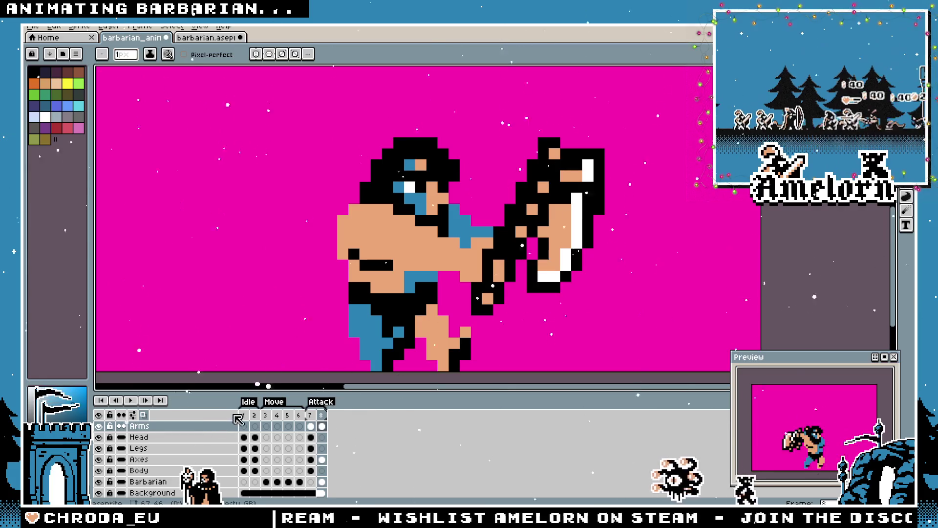
{"action": "key", "text": "Return"}
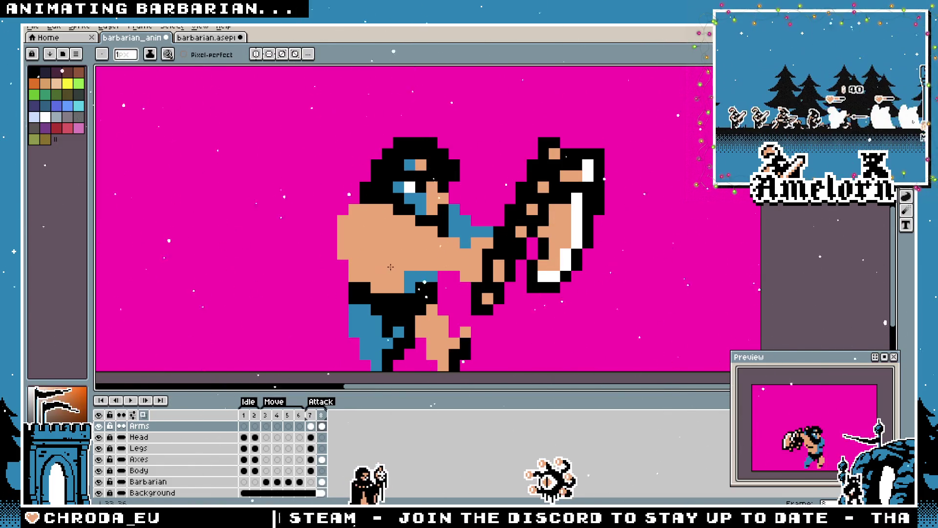
Draw a dark diagonal chest line on the barbarian in frame 8
{"action": "scroll", "coordinate": [390, 267], "scroll_direction": "down", "scroll_amount": 5}
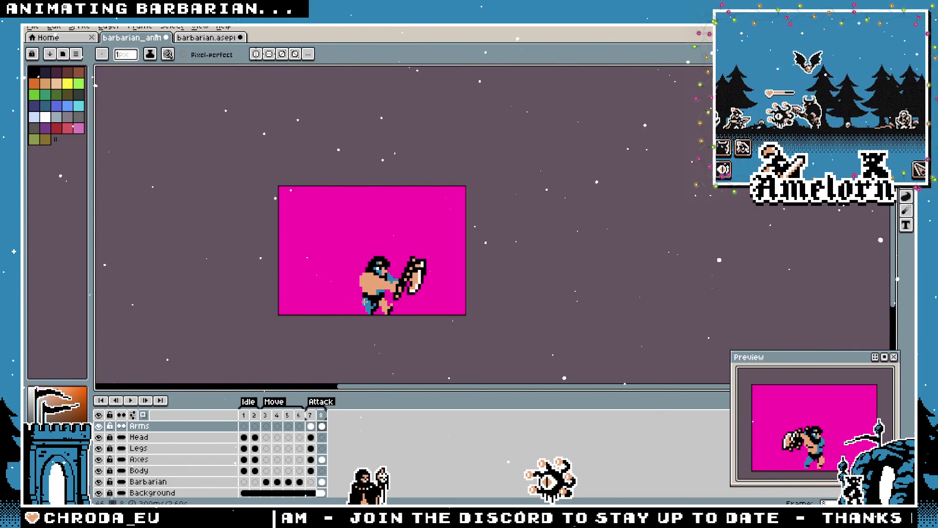
{"action": "scroll", "coordinate": [364, 301], "scroll_direction": "up", "scroll_amount": 5}
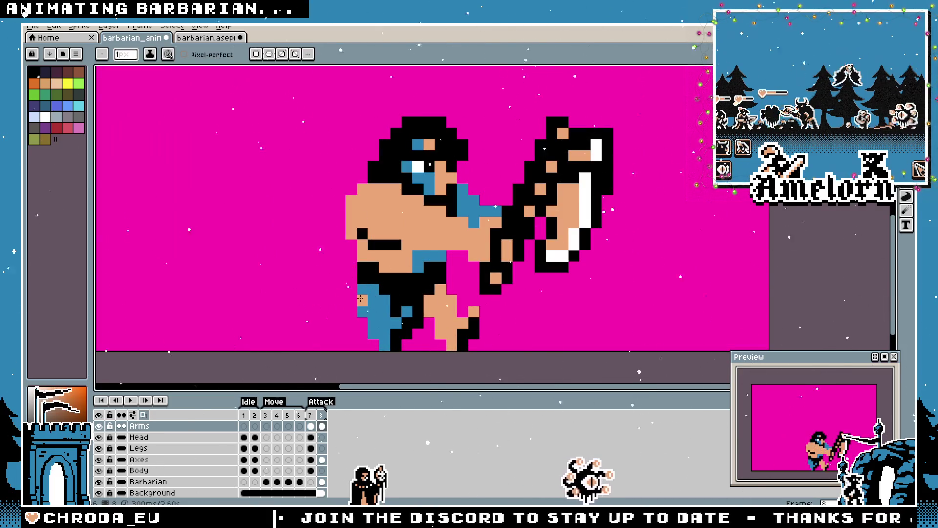
{"action": "scroll", "coordinate": [360, 298], "scroll_direction": "up", "scroll_amount": 3}
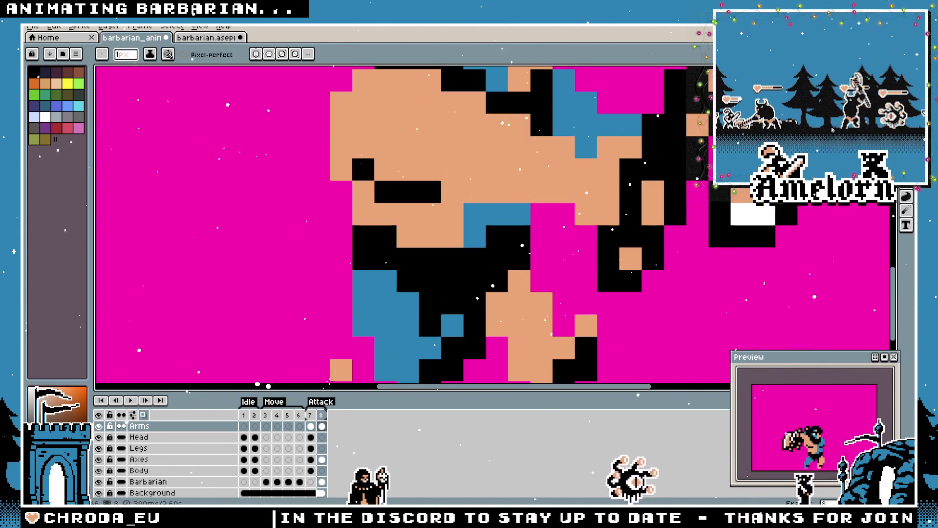
{"action": "scroll", "coordinate": [366, 283], "scroll_direction": "down", "scroll_amount": 5}
{"action": "scroll", "coordinate": [376, 264], "scroll_direction": "up", "scroll_amount": 2}
{"action": "scroll", "coordinate": [376, 264], "scroll_direction": "up", "scroll_amount": 2}
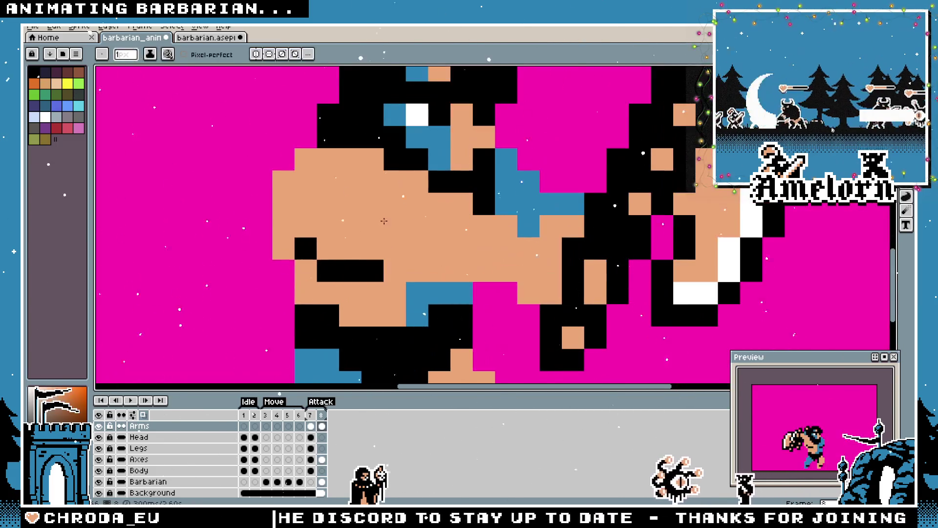
{"action": "left_click", "coordinate": [399, 207]}
{"action": "left_click_drag", "start_coordinate": [399, 208], "coordinate": [412, 223]}
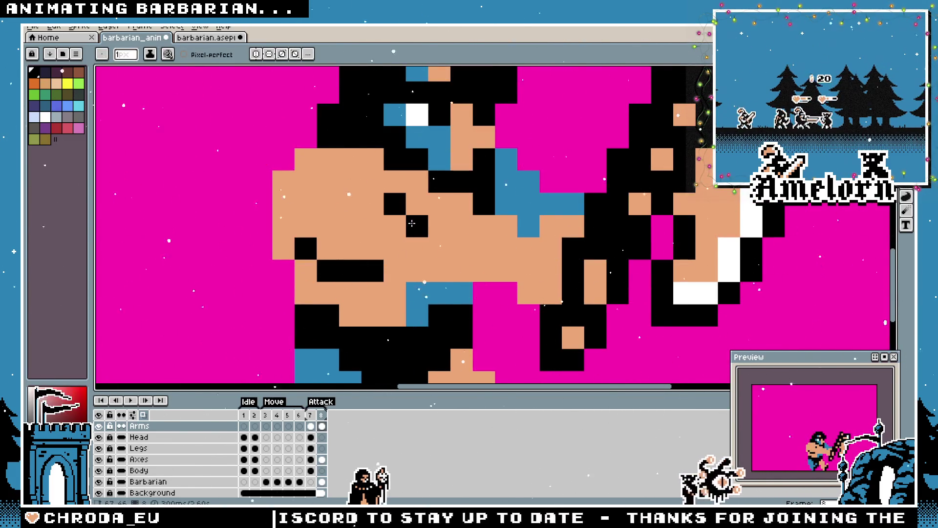
Make frame 8 current and flip to frame 7 and back to compare the poses
{"action": "scroll", "coordinate": [341, 275], "scroll_direction": "down", "scroll_amount": 3}
{"action": "scroll", "coordinate": [337, 264], "scroll_direction": "up", "scroll_amount": 2}
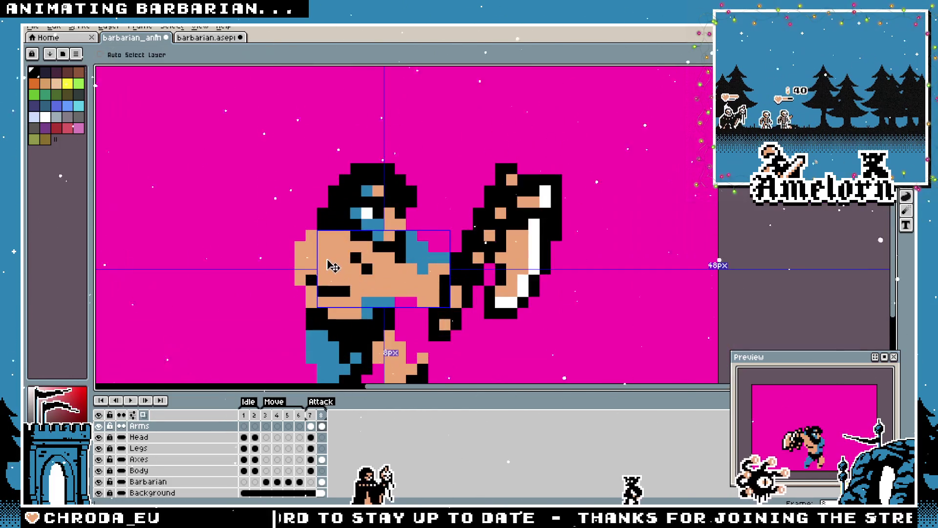
{"action": "left_click", "coordinate": [320, 415]}
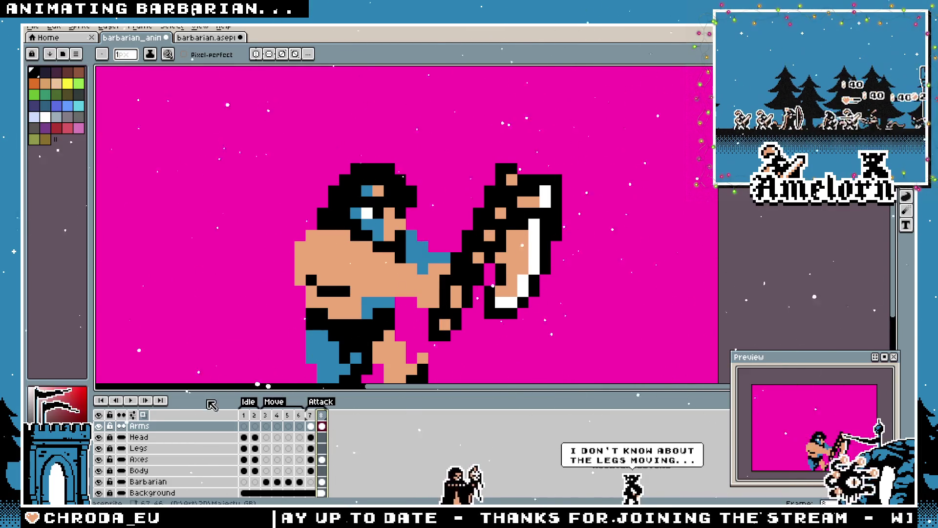
{"action": "scroll", "coordinate": [420, 220], "scroll_direction": "down", "scroll_amount": 2}
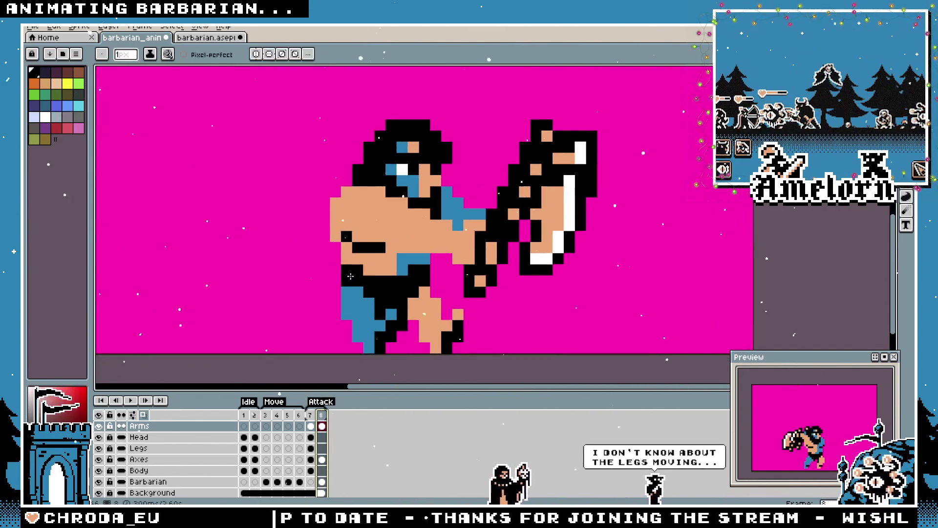
{"action": "key", "text": "Right"}
{"action": "key", "text": "Left"}
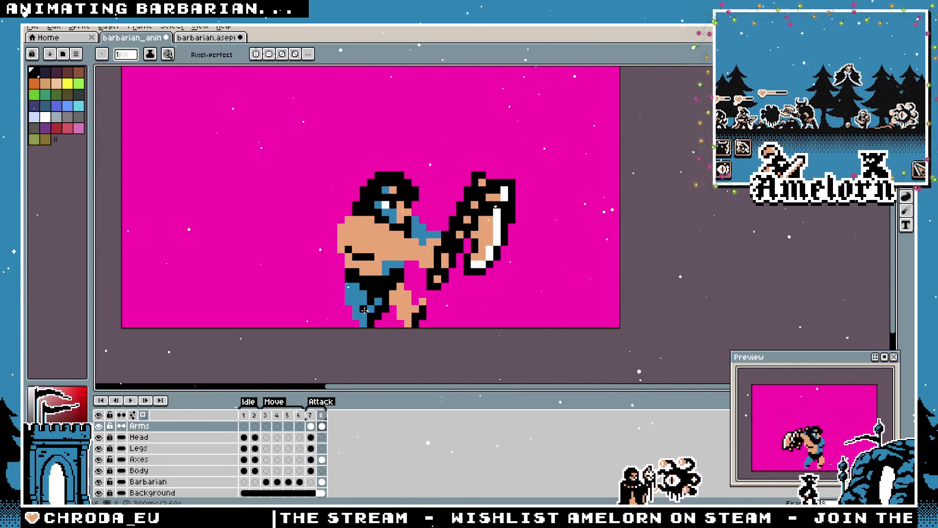
On the Arms layer, add black detail pixels to the barbarian's chest and face
{"action": "scroll", "coordinate": [356, 220], "scroll_direction": "up", "scroll_amount": 1}
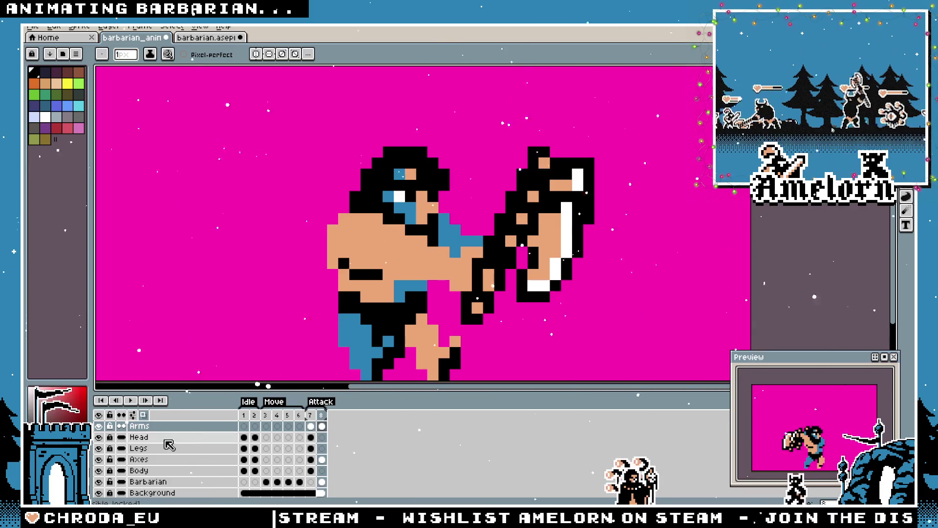
{"action": "left_click", "coordinate": [148, 473]}
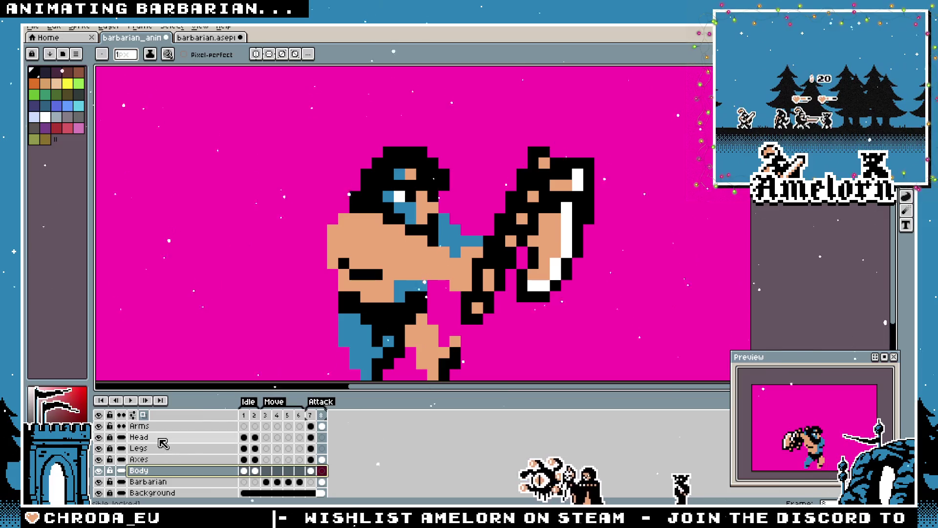
{"action": "left_click", "coordinate": [146, 426]}
{"action": "left_click", "coordinate": [367, 231]}
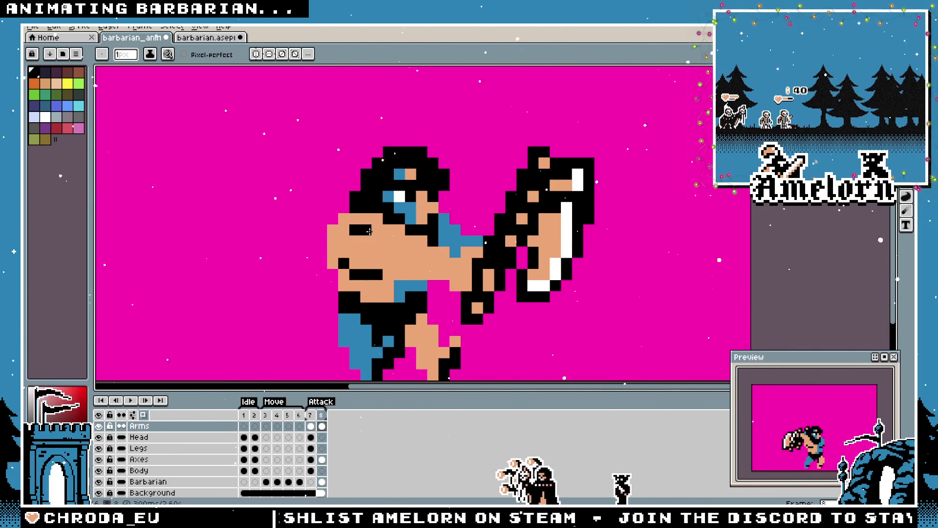
{"action": "scroll", "coordinate": [281, 309], "scroll_direction": "down", "scroll_amount": 5}
{"action": "scroll", "coordinate": [283, 309], "scroll_direction": "up", "scroll_amount": 5}
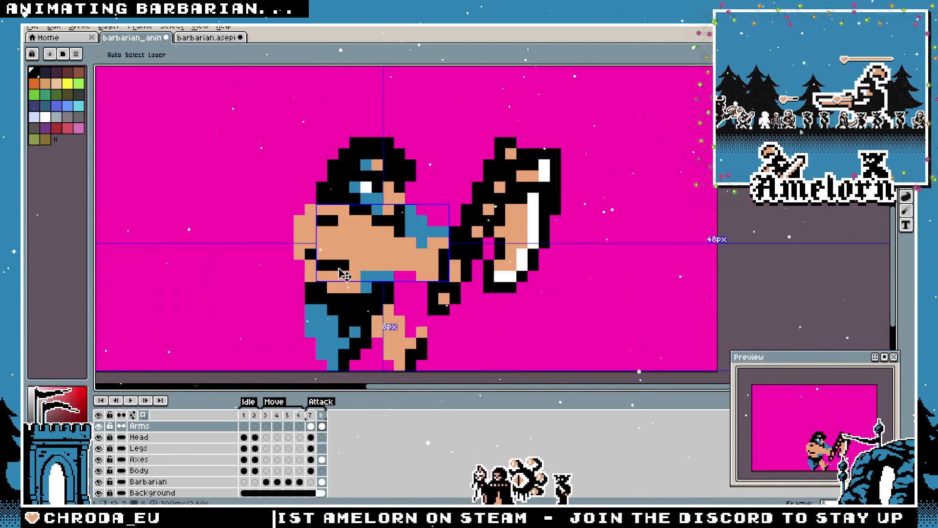
{"action": "left_click", "coordinate": [355, 231]}
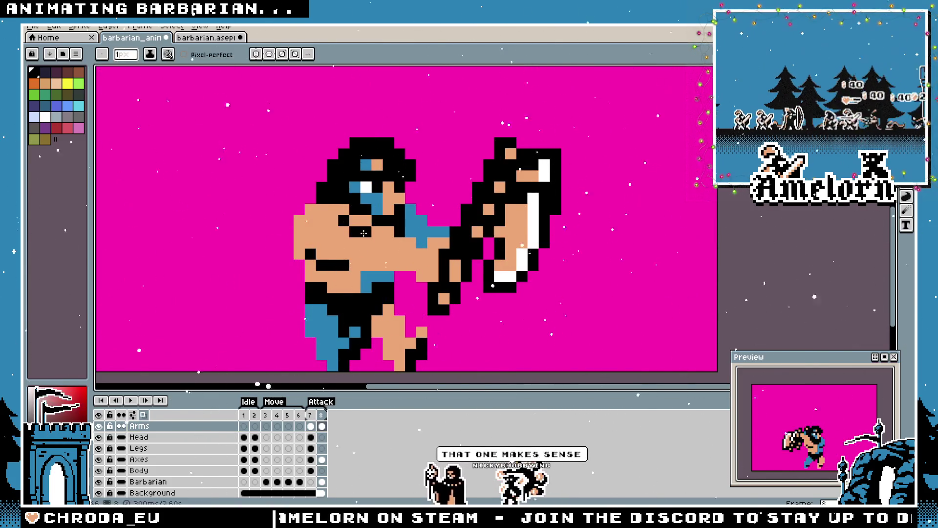
{"action": "scroll", "coordinate": [378, 269], "scroll_direction": "down", "scroll_amount": 4}
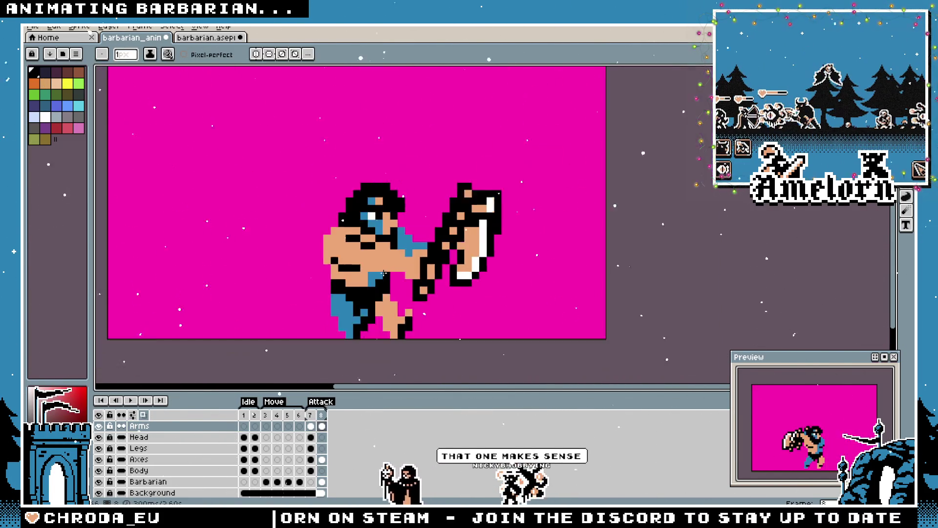
{"action": "scroll", "coordinate": [378, 272], "scroll_direction": "up", "scroll_amount": 3}
Check the Arms layer's bounds, then go back to attack frame 7
{"action": "key", "text": "ctrl"}
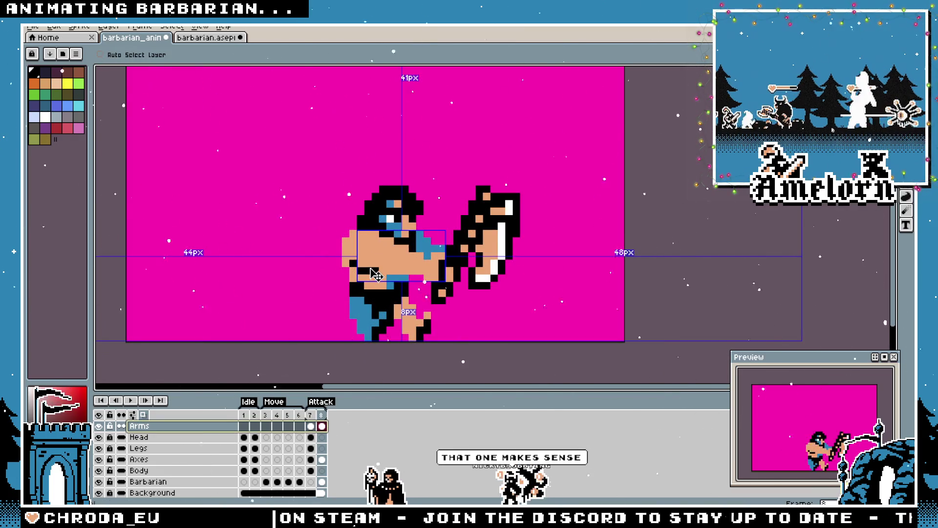
{"action": "scroll", "coordinate": [376, 275], "scroll_direction": "down", "scroll_amount": 3}
{"action": "scroll", "coordinate": [364, 273], "scroll_direction": "up", "scroll_amount": 3}
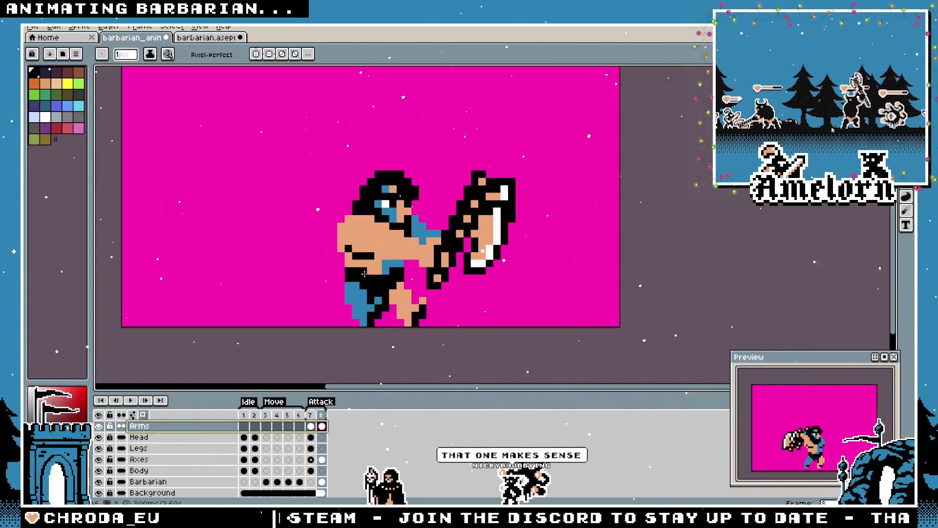
{"action": "key", "text": "Left"}
{"action": "key", "text": "Left"}
{"action": "left_click", "coordinate": [313, 417]}
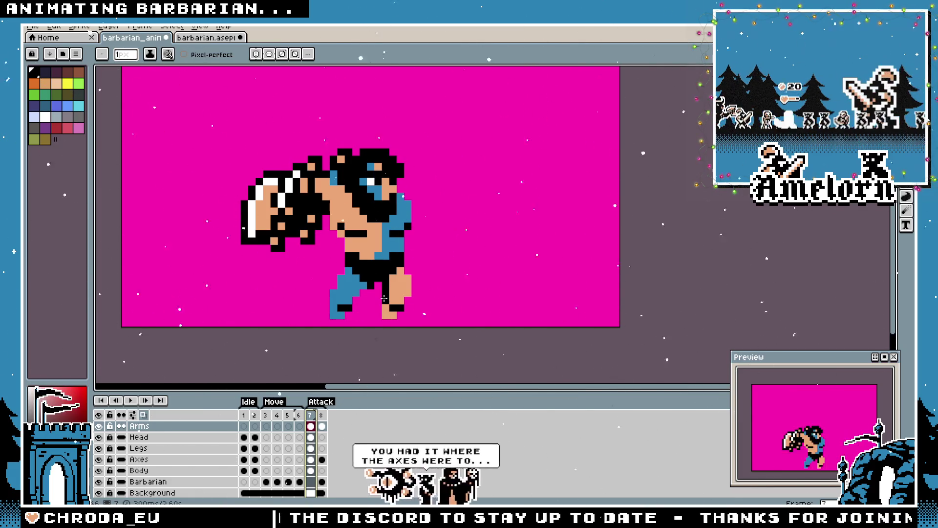
{"action": "key", "text": "Right"}
{"action": "key", "text": "Return"}
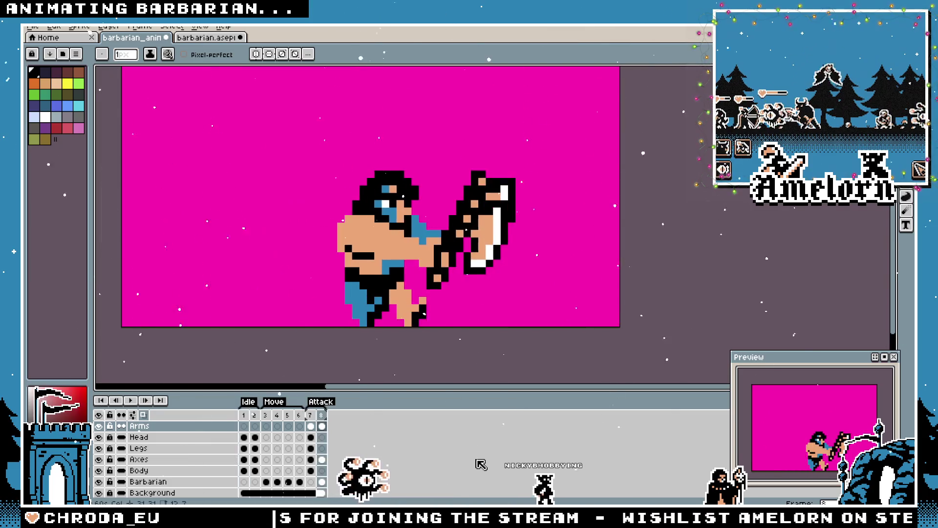
{"action": "key", "text": "Return"}
{"action": "key", "text": "Return"}
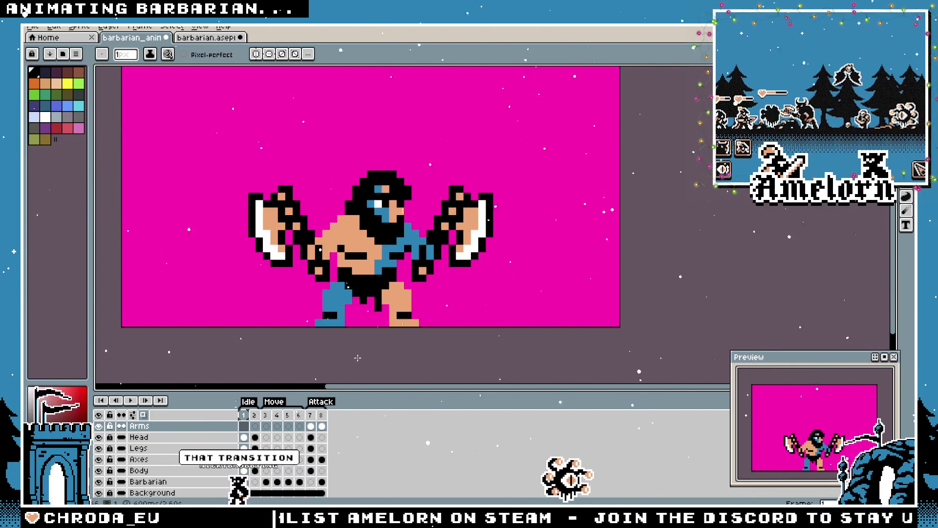
{"action": "scroll", "coordinate": [342, 317], "scroll_direction": "up", "scroll_amount": 4}
{"action": "scroll", "coordinate": [325, 294], "scroll_direction": "down", "scroll_amount": 3}
{"action": "left_click_drag", "start_coordinate": [327, 294], "coordinate": [385, 321]}
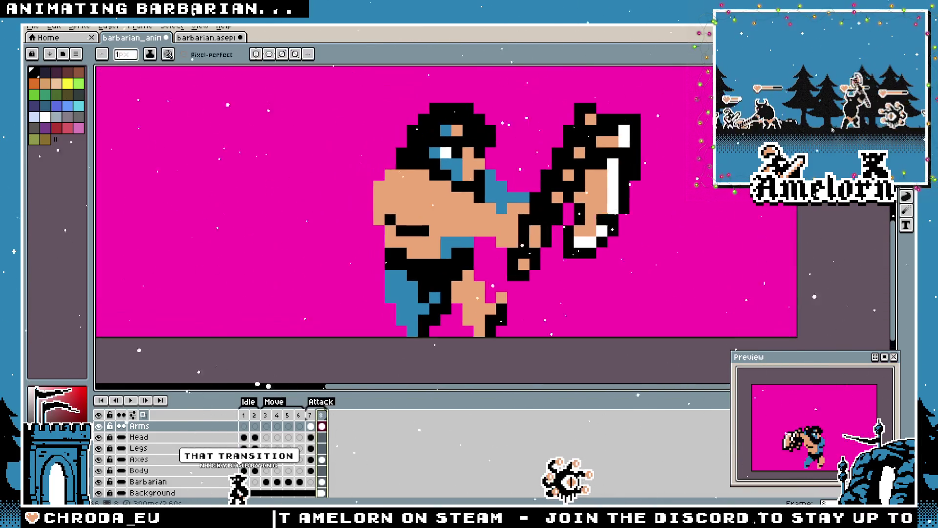
Try selecting and painting over the blue back leg, then undo those leg edits
{"action": "key", "text": "m"}
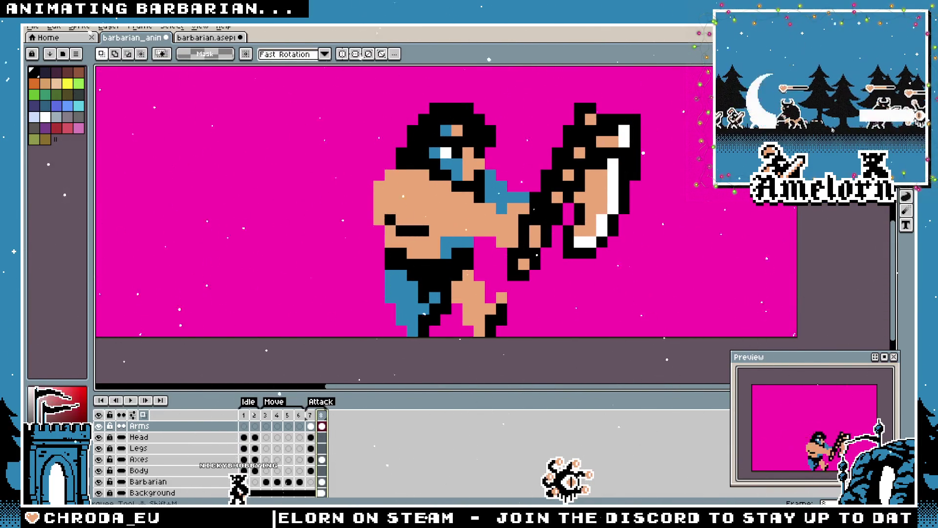
{"action": "left_click_drag", "start_coordinate": [382, 268], "coordinate": [409, 327]}
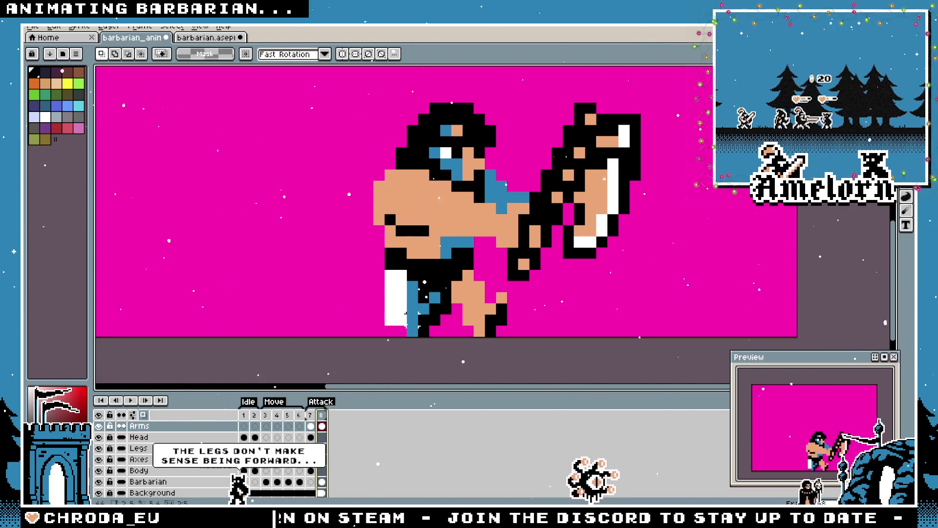
{"action": "scroll", "coordinate": [435, 298], "scroll_direction": "up", "scroll_amount": 1}
{"action": "scroll", "coordinate": [420, 274], "scroll_direction": "up", "scroll_amount": 1}
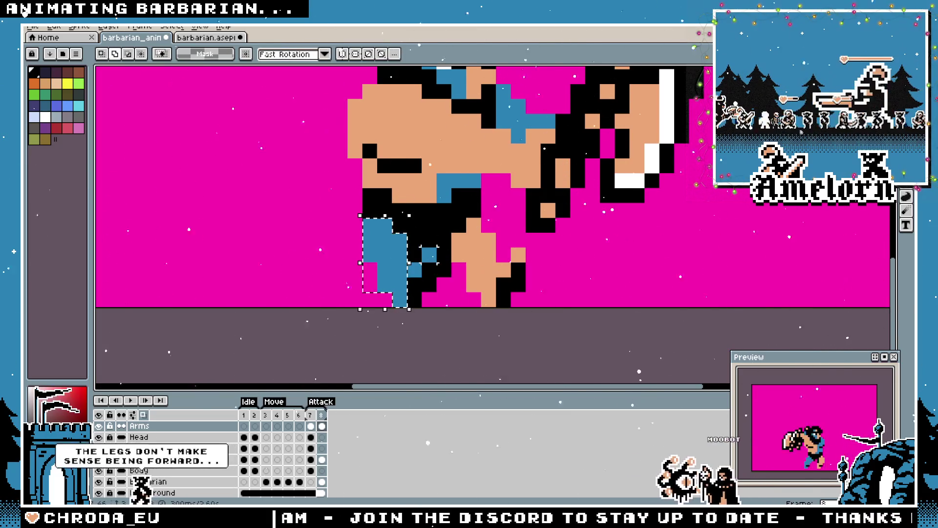
{"action": "left_click_drag", "start_coordinate": [408, 248], "coordinate": [437, 308]}
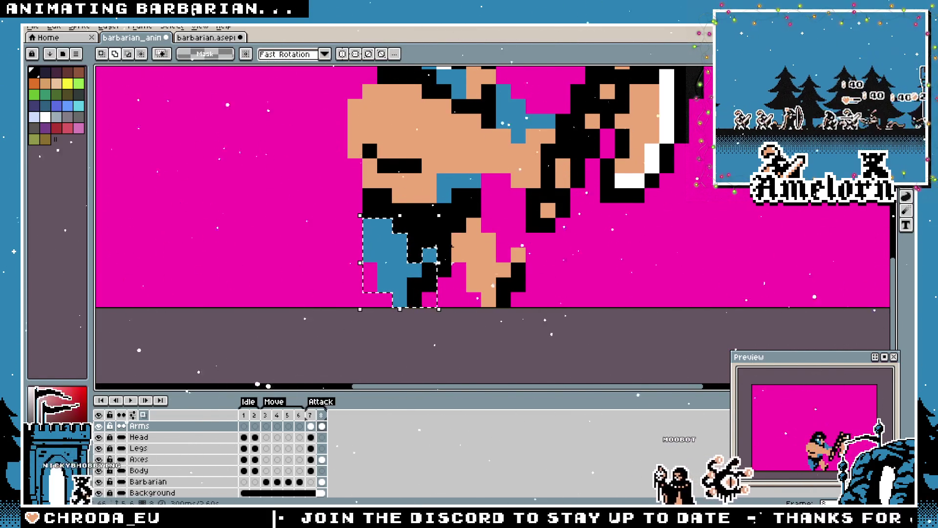
{"action": "key", "text": "ctrl+d"}
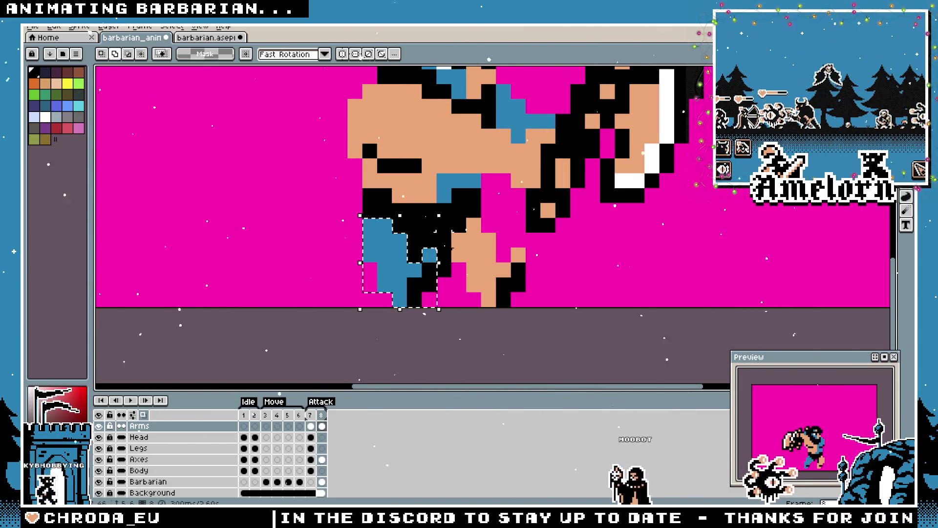
{"action": "left_click_drag", "start_coordinate": [377, 222], "coordinate": [376, 291]}
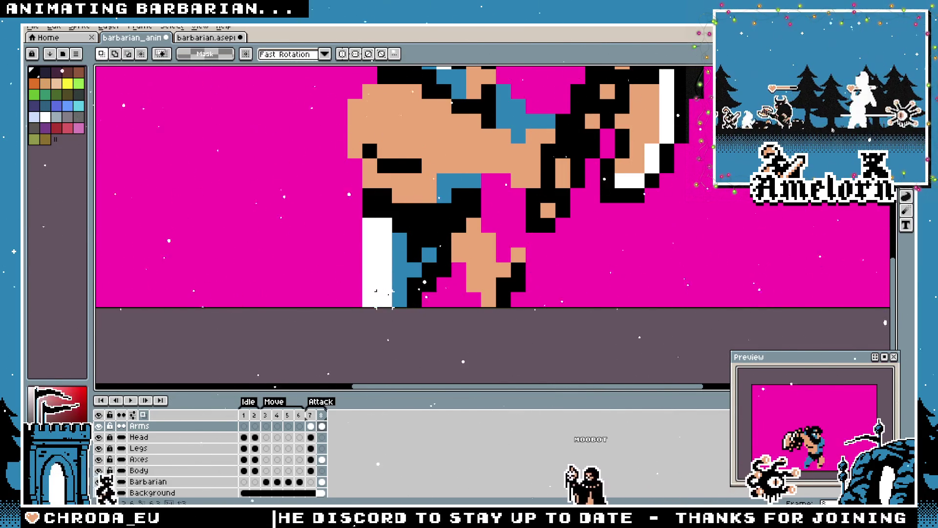
{"action": "left_click", "coordinate": [161, 447]}
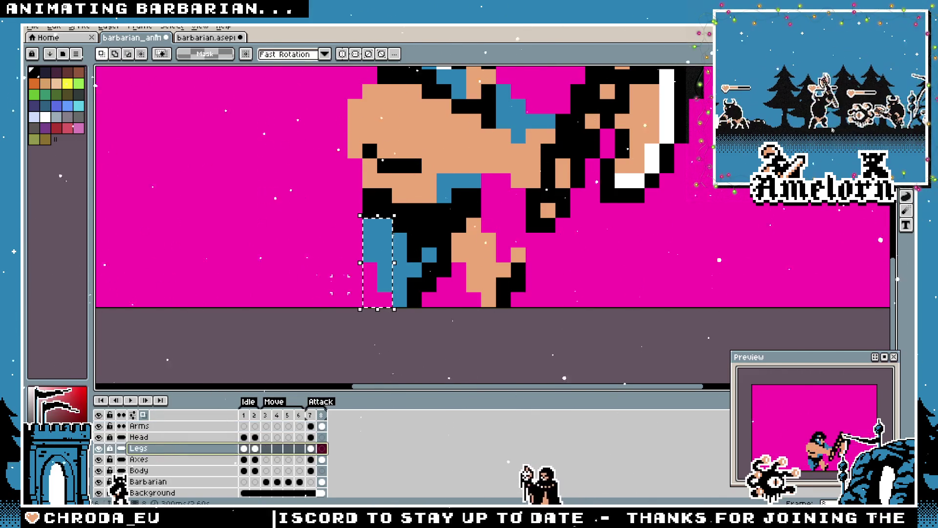
{"action": "left_click", "coordinate": [146, 481]}
{"action": "key", "text": "ctrl+z"}
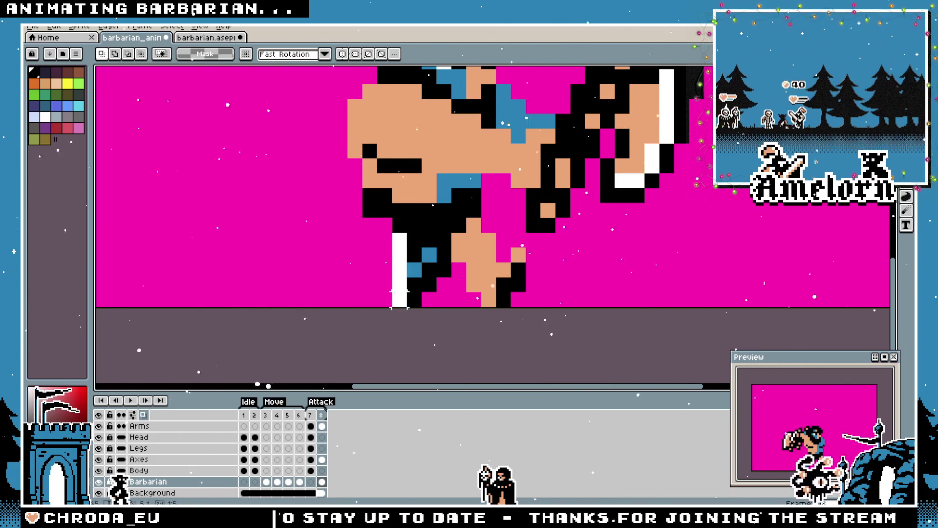
Delete the back lower leg and move the other lower leg forward to the left
{"action": "left_click_drag", "start_coordinate": [390, 261], "coordinate": [446, 307]}
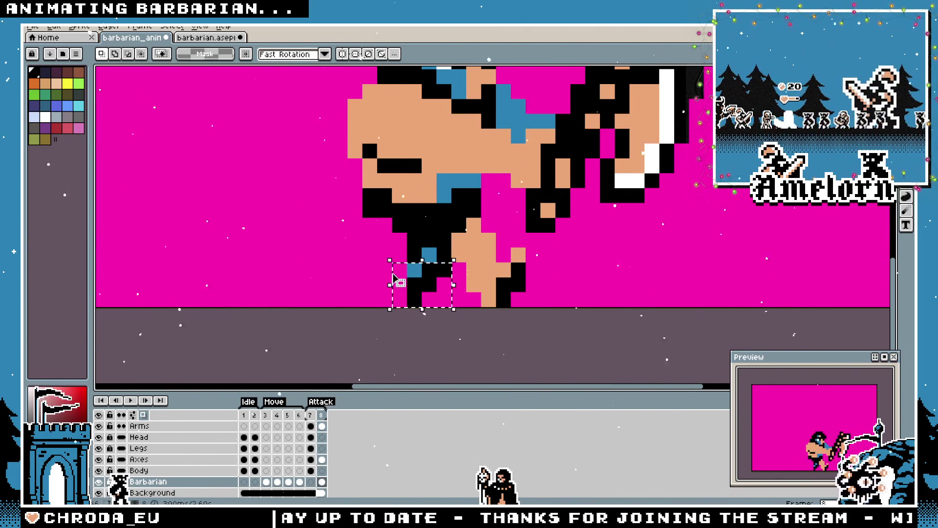
{"action": "key", "text": "Delete"}
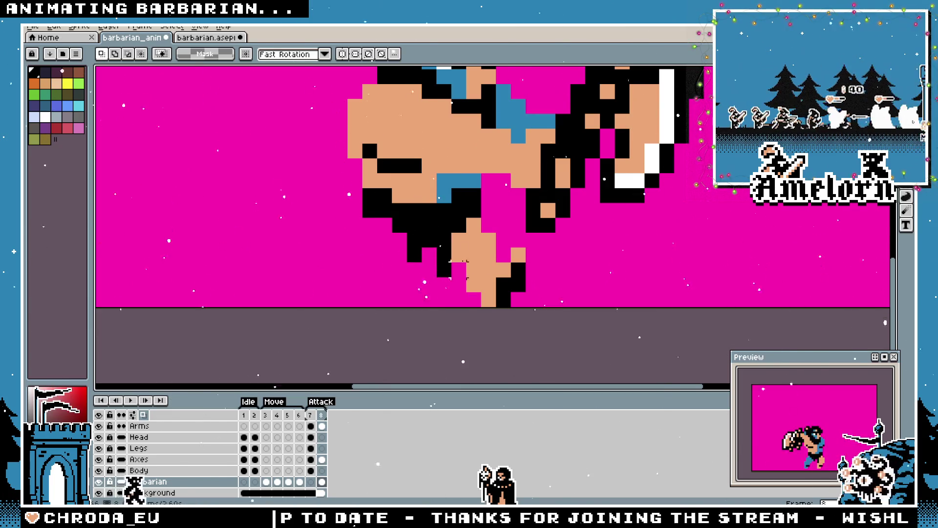
{"action": "mouse_move", "coordinate": [527, 215]}
{"action": "left_mouse_down"}
{"action": "mouse_move", "coordinate": [479, 296]}
{"action": "mouse_move", "coordinate": [481, 309]}
{"action": "mouse_move", "coordinate": [464, 309]}
{"action": "left_mouse_up"}
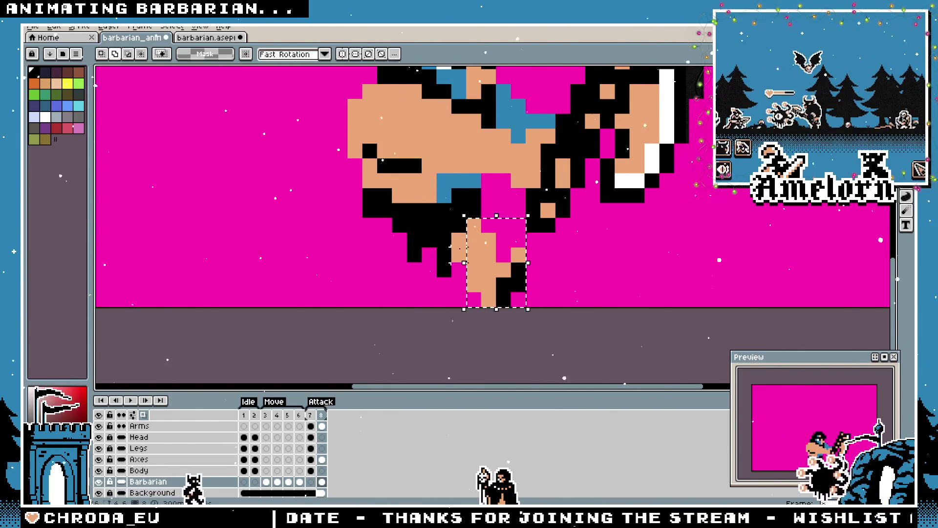
{"action": "mouse_move", "coordinate": [478, 262]}
{"action": "left_mouse_down"}
{"action": "mouse_move", "coordinate": [310, 269]}
{"action": "mouse_move", "coordinate": [300, 256]}
{"action": "mouse_move", "coordinate": [367, 269]}
{"action": "left_mouse_up"}
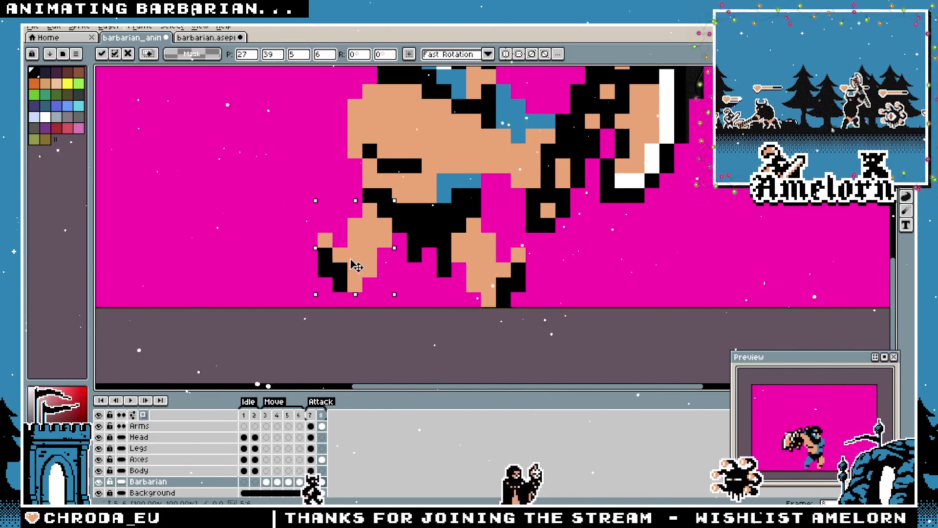
Commit the moved leg and fill it with the trousers' blue colour
{"action": "key", "text": "Right"}
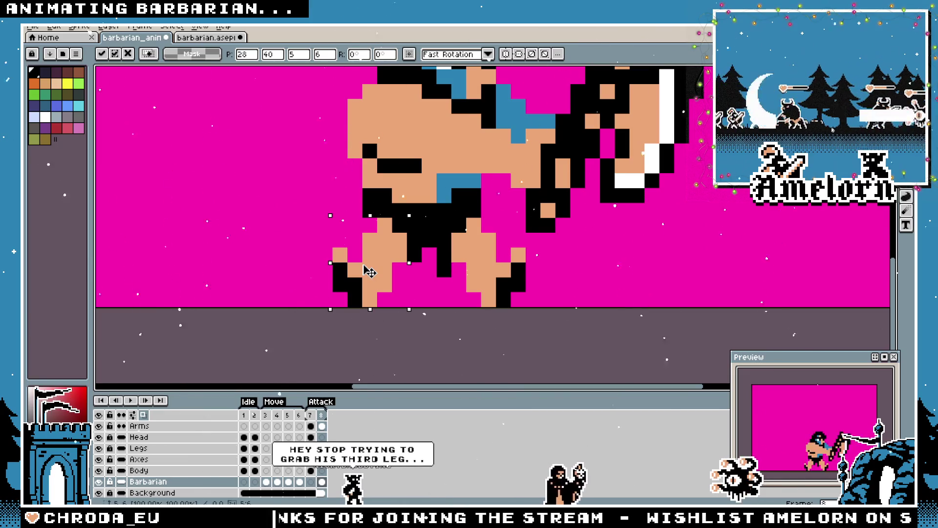
{"action": "key", "text": "Left"}
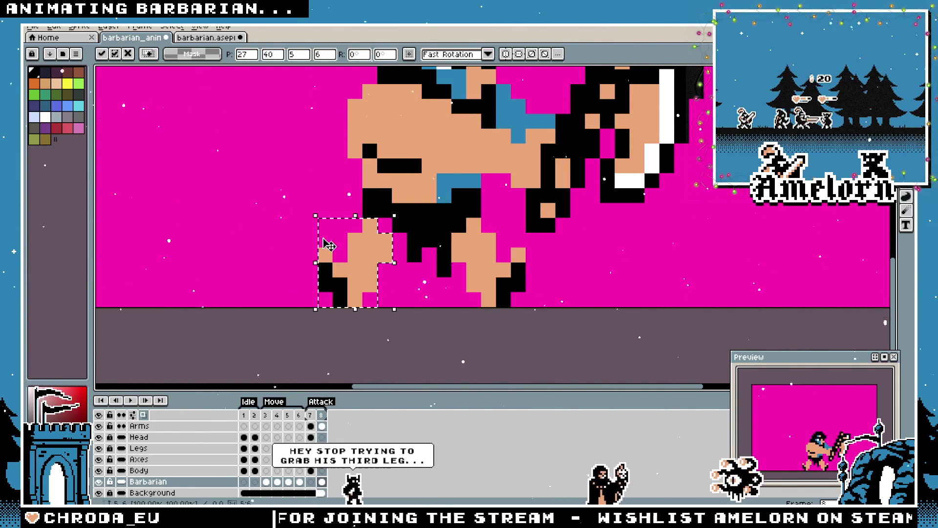
{"action": "key", "text": "ctrl+d"}
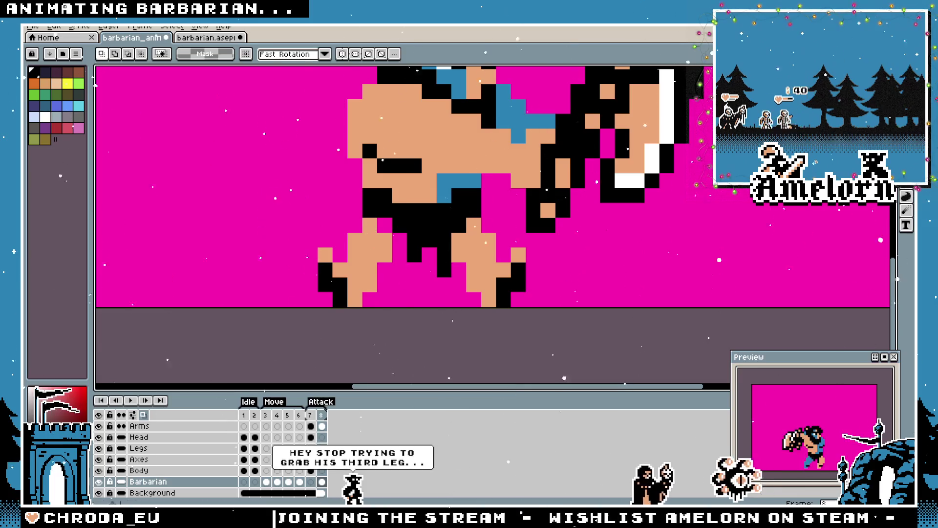
{"action": "key", "text": "i"}
{"action": "left_click", "coordinate": [462, 193]}
{"action": "key", "text": "g"}
{"action": "left_click", "coordinate": [371, 244]}
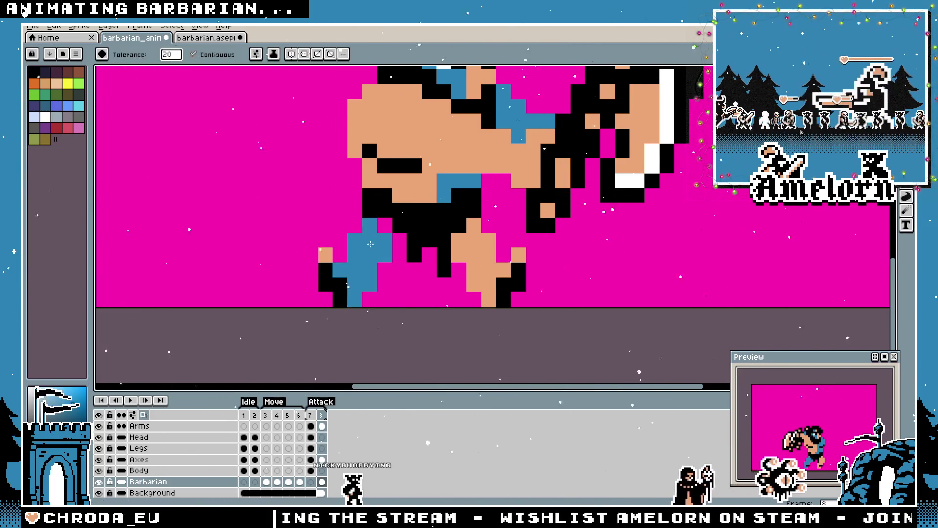
Touch up the leg with two blue pixels, then compare frames 1 and 7
{"action": "key", "text": "b"}
{"action": "left_click", "coordinate": [384, 225]}
{"action": "left_click", "coordinate": [393, 243]}
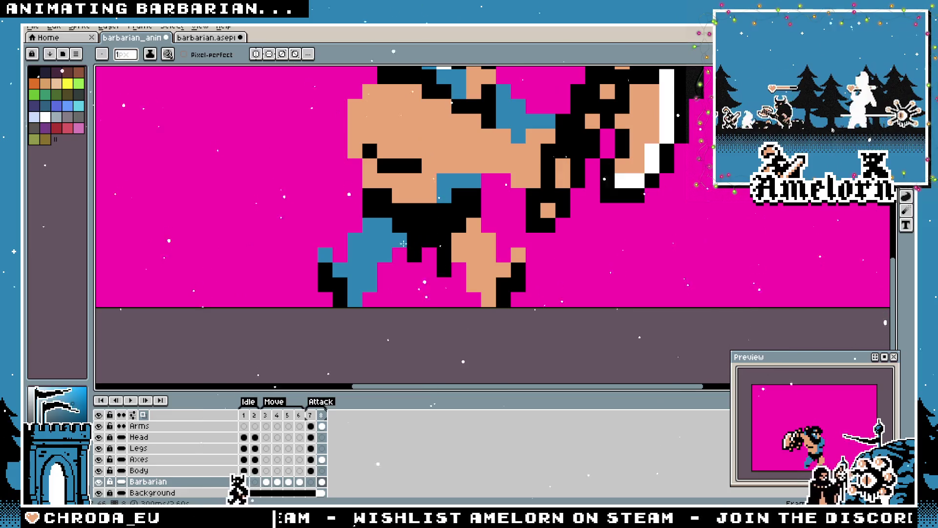
{"action": "scroll", "coordinate": [403, 242], "scroll_direction": "down", "scroll_amount": 6}
{"action": "scroll", "coordinate": [377, 279], "scroll_direction": "up", "scroll_amount": 5}
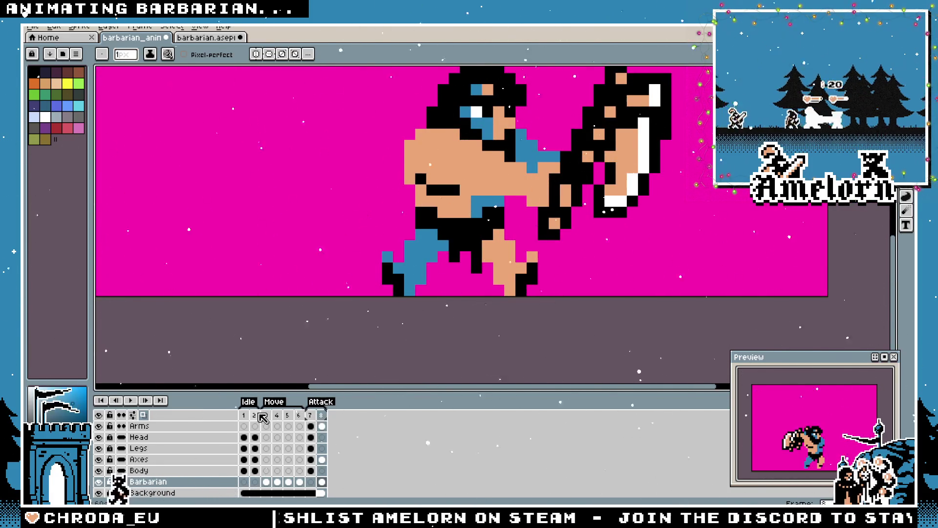
{"action": "left_click", "coordinate": [244, 414]}
{"action": "left_click", "coordinate": [310, 415]}
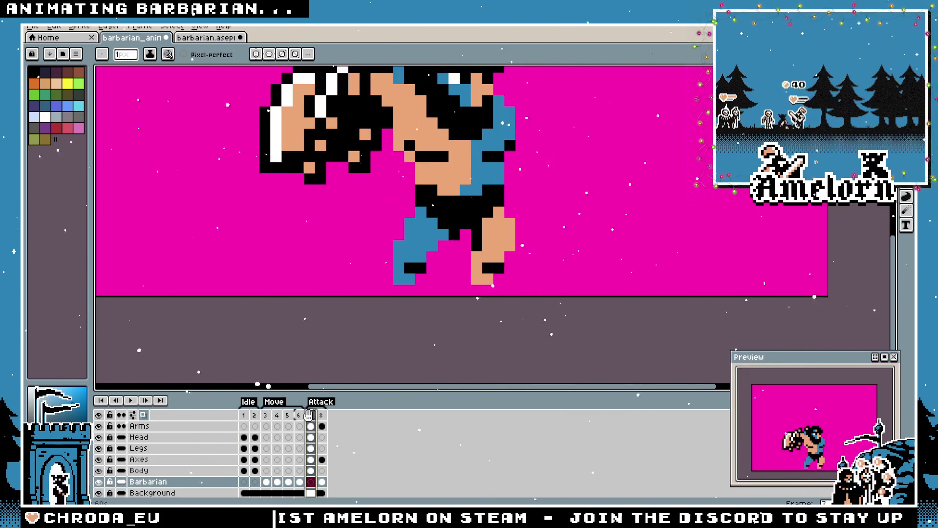
Flip between attack frame 8 and idle frame 1, then return to frame 8
{"action": "left_click", "coordinate": [322, 416]}
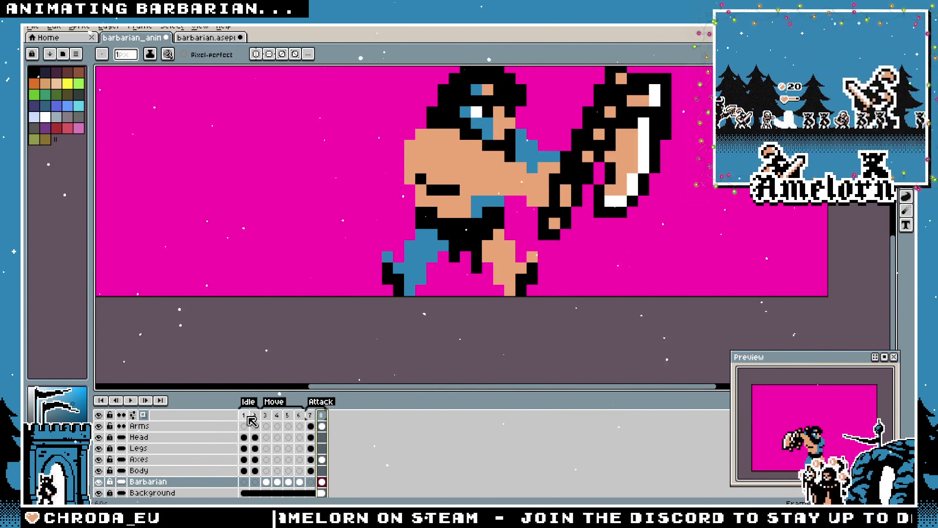
{"action": "left_click", "coordinate": [247, 416]}
{"action": "scroll", "coordinate": [395, 287], "scroll_direction": "down", "scroll_amount": 6}
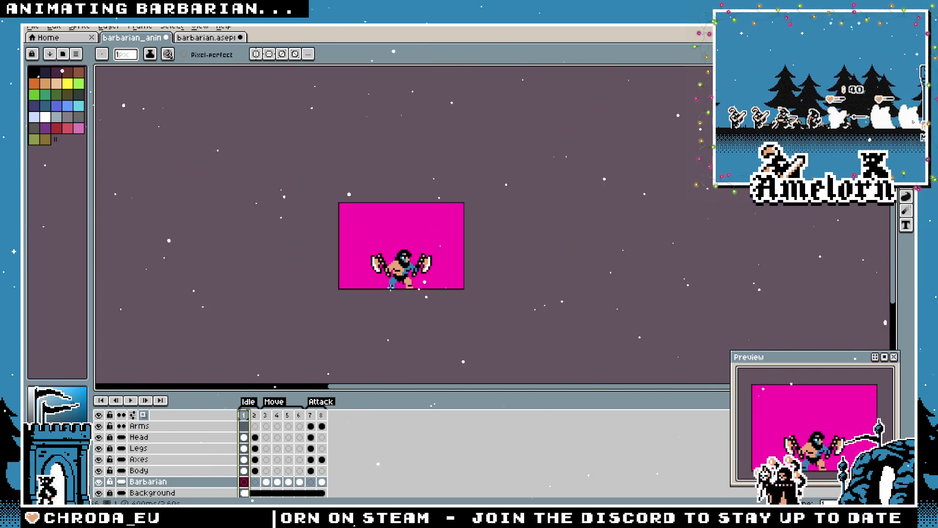
{"action": "scroll", "coordinate": [386, 290], "scroll_direction": "up", "scroll_amount": 5}
{"action": "scroll", "coordinate": [365, 296], "scroll_direction": "down", "scroll_amount": 1}
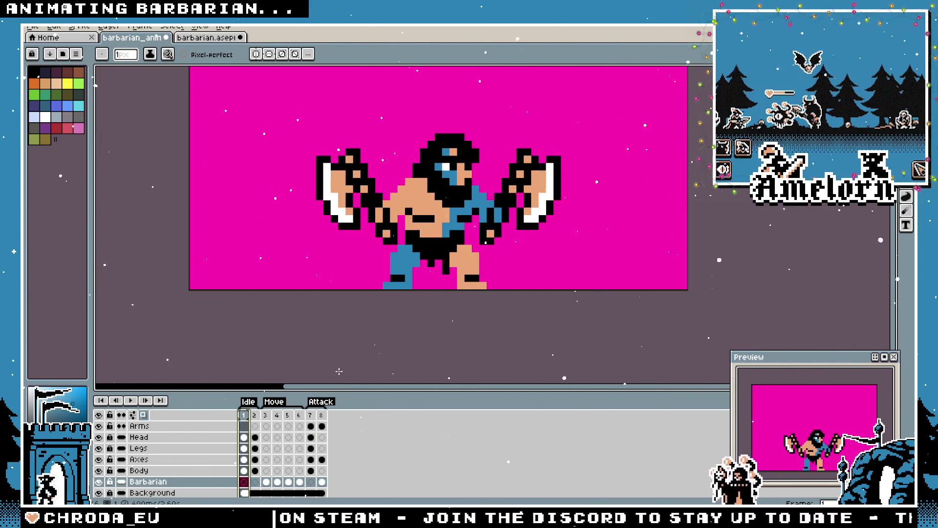
{"action": "key", "text": "Left"}
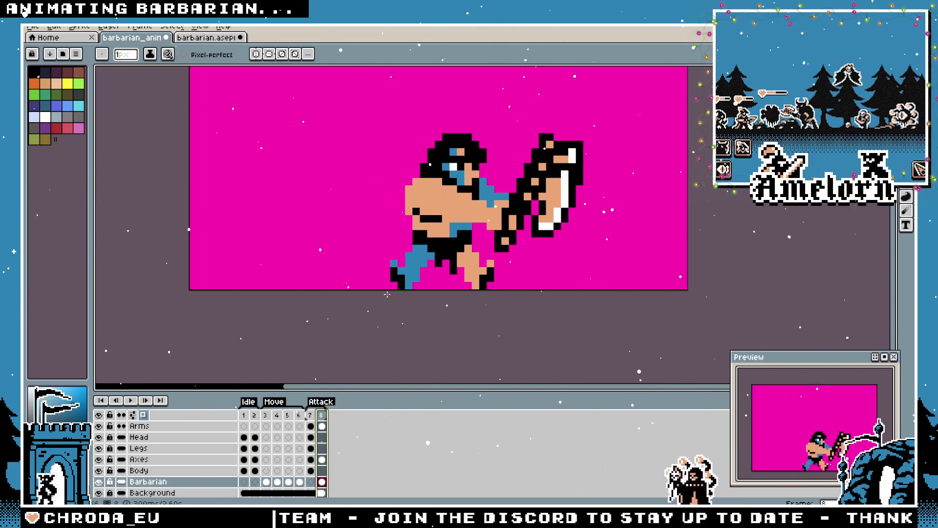
{"action": "scroll", "coordinate": [387, 294], "scroll_direction": "up", "scroll_amount": 2}
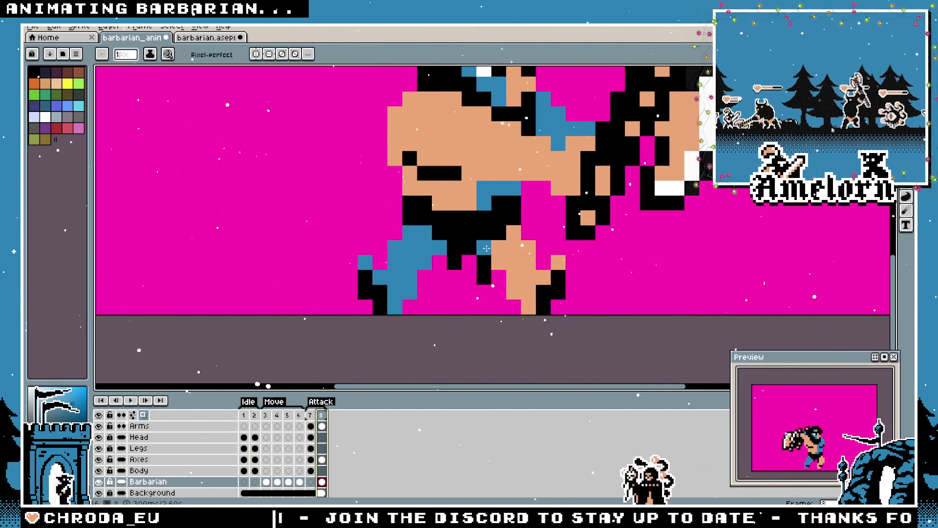
Add peach skin and black outline pixels to the forward leg, undoing one stray pixel
{"action": "left_click", "coordinate": [485, 247]}
{"action": "left_click", "coordinate": [422, 263]}
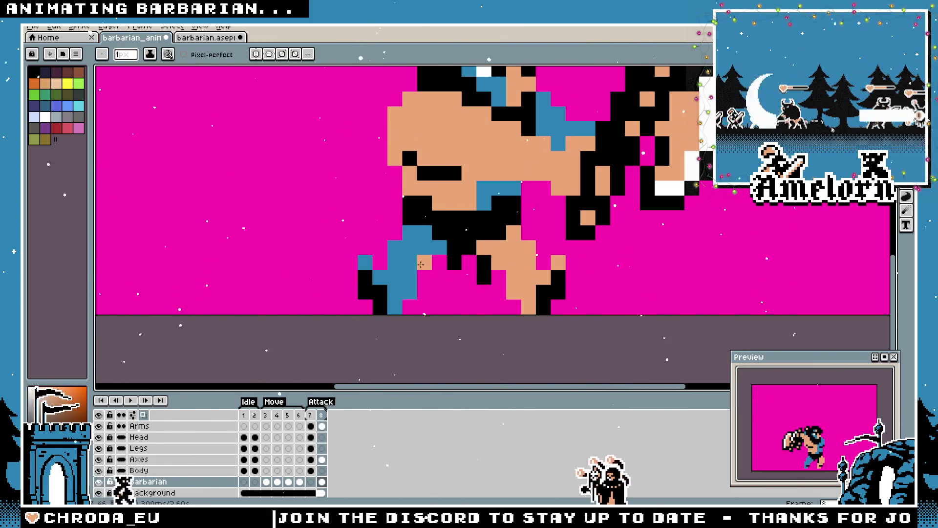
{"action": "key", "text": "ctrl+z"}
{"action": "left_click", "coordinate": [424, 233]}
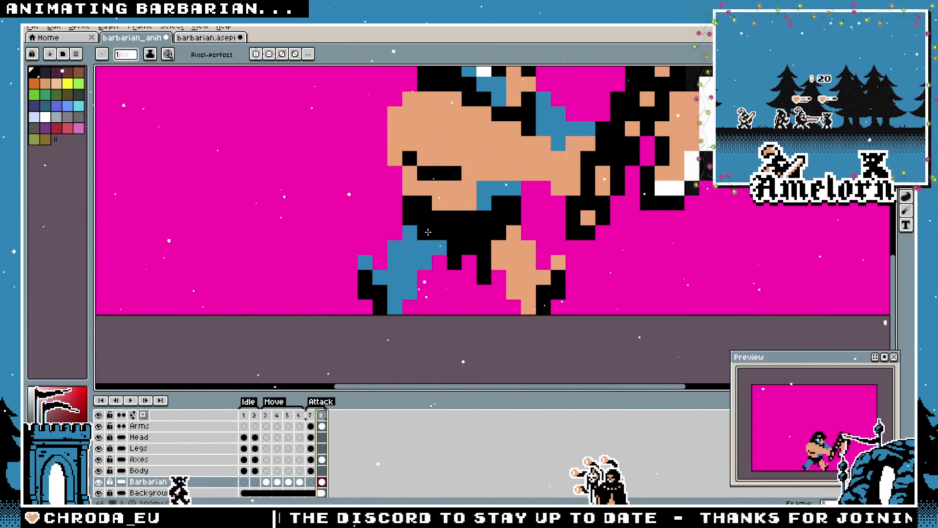
Undo and redo the leg edits to restore the blue-and-black forward leg, then view frame 1
{"action": "key", "text": "v"}
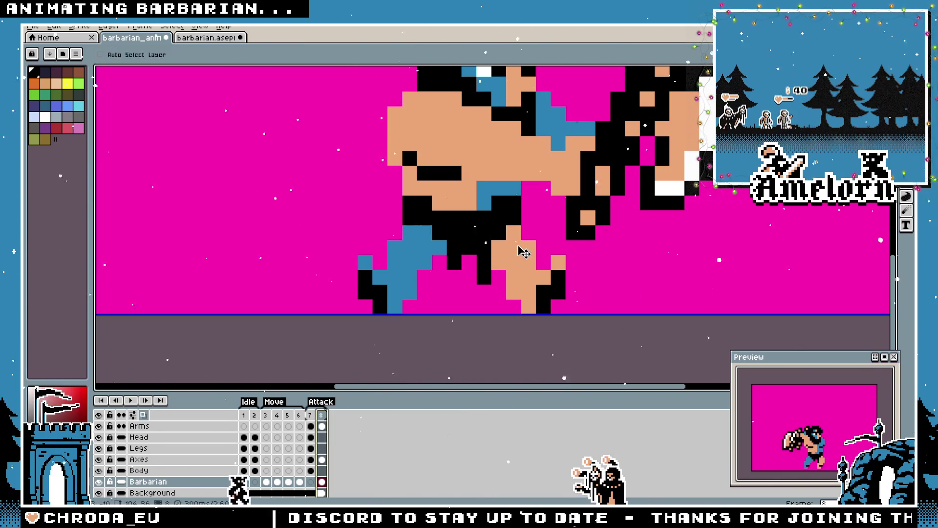
{"action": "key", "text": "ctrl+z"}
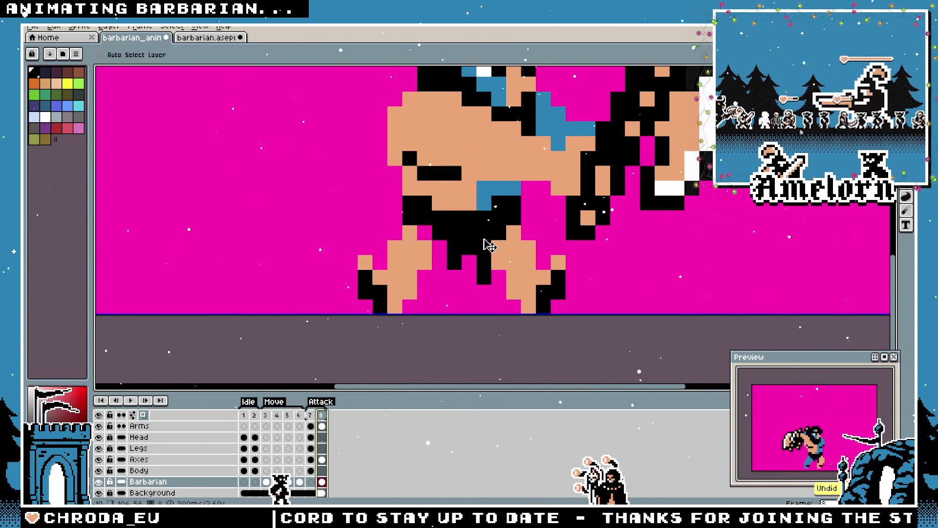
{"action": "key", "text": "ctrl+z"}
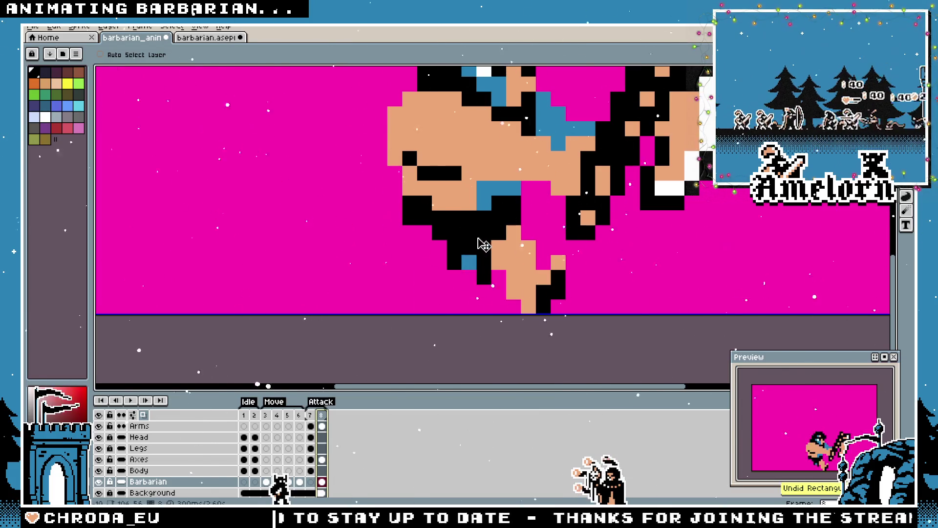
{"action": "key", "text": "ctrl+z"}
{"action": "key", "text": "ctrl+z"}
{"action": "key", "text": "ctrl+z"}
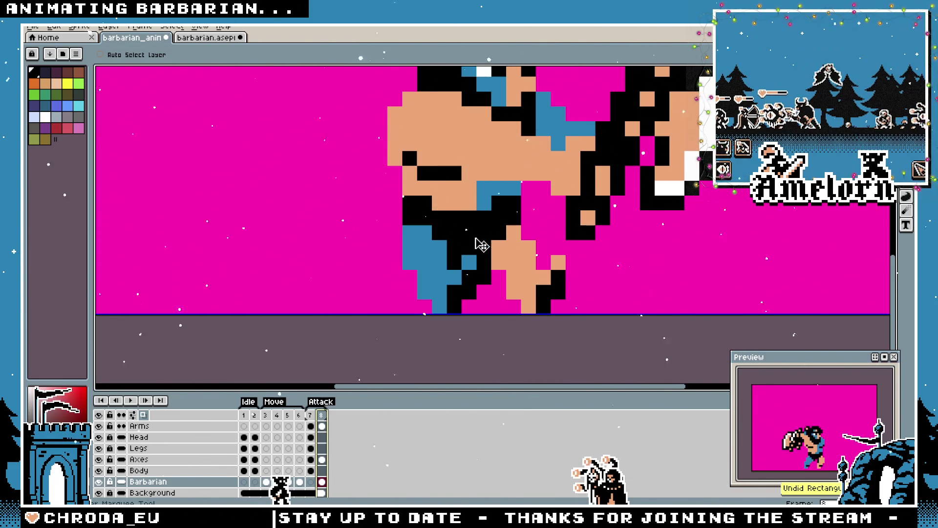
{"action": "key", "text": "ctrl+y"}
{"action": "key", "text": "ctrl+y"}
{"action": "key", "text": "ctrl+y"}
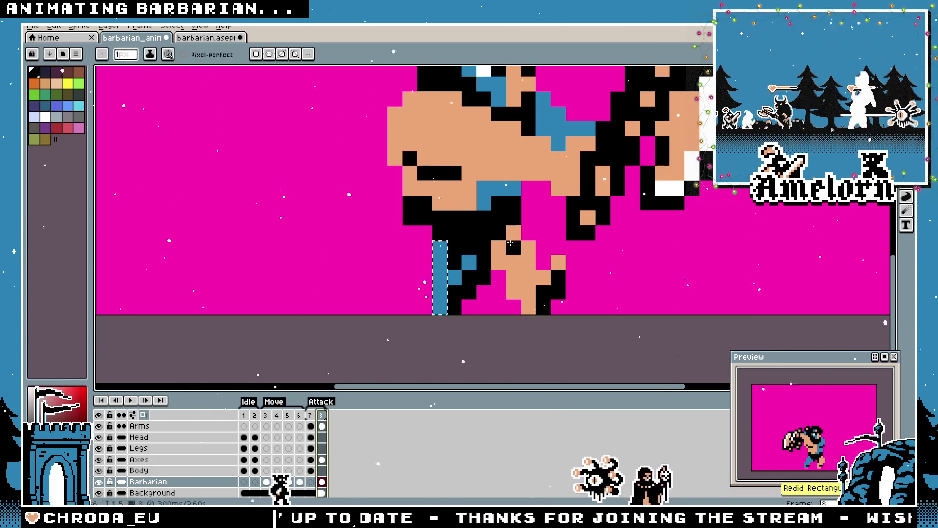
{"action": "key", "text": "ctrl+y"}
{"action": "key", "text": "ctrl+y"}
{"action": "key", "text": "ctrl+y"}
{"action": "key", "text": "ctrl+y"}
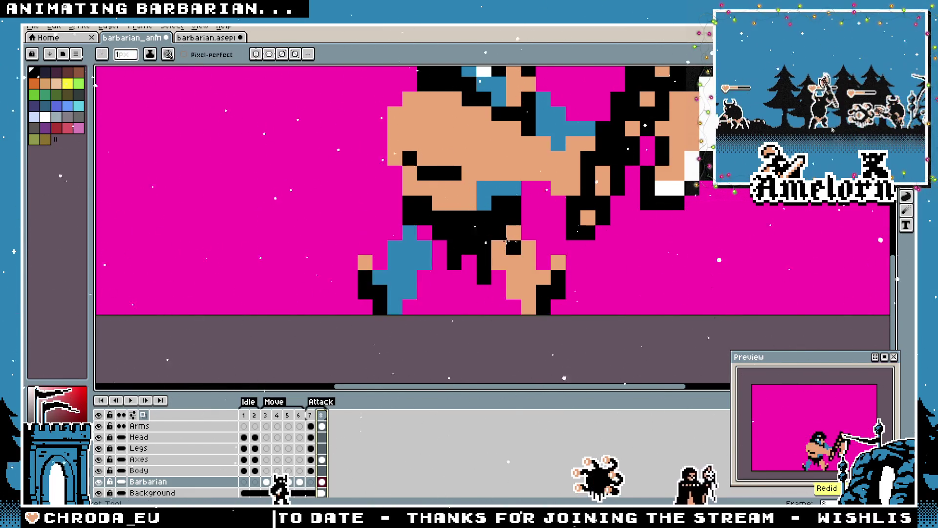
{"action": "key", "text": "ctrl+y"}
{"action": "key", "text": "ctrl+y"}
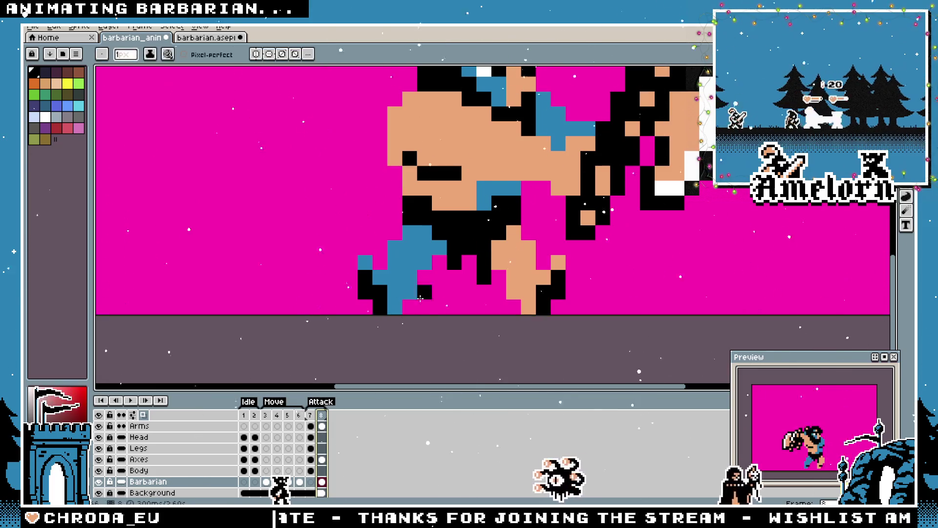
{"action": "left_click", "coordinate": [246, 415]}
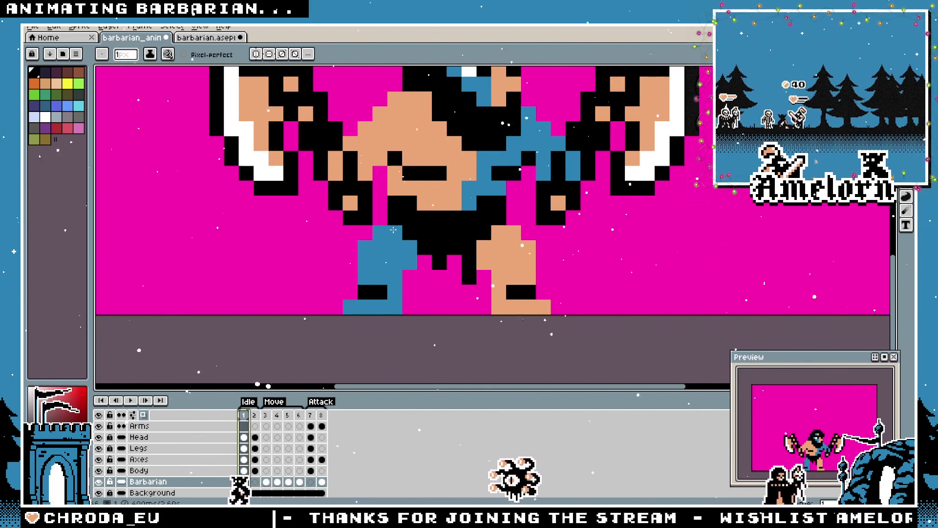
Pick the skin tone, then step through frames 7, 6, 7 and 8 to compare the attack poses
{"action": "left_click", "coordinate": [437, 194], "text": "alt"}
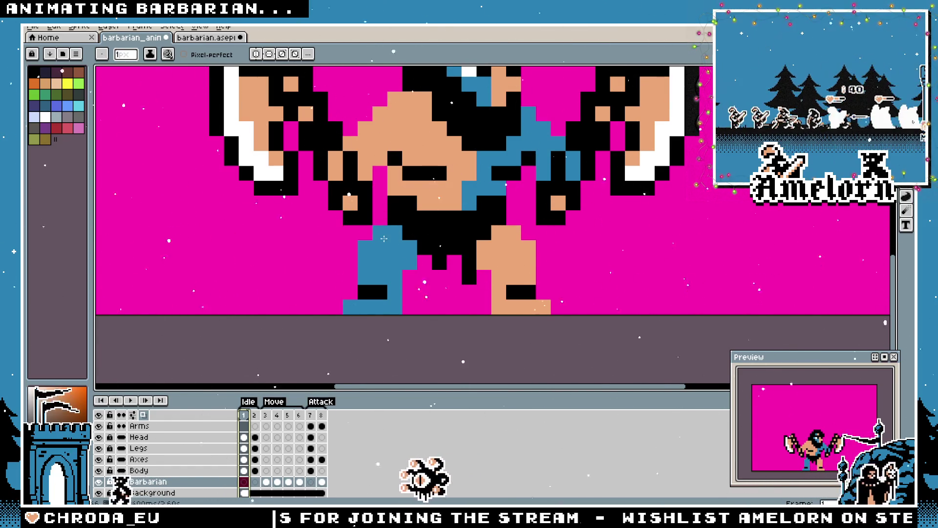
{"action": "left_click", "coordinate": [311, 415]}
{"action": "left_click", "coordinate": [323, 424]}
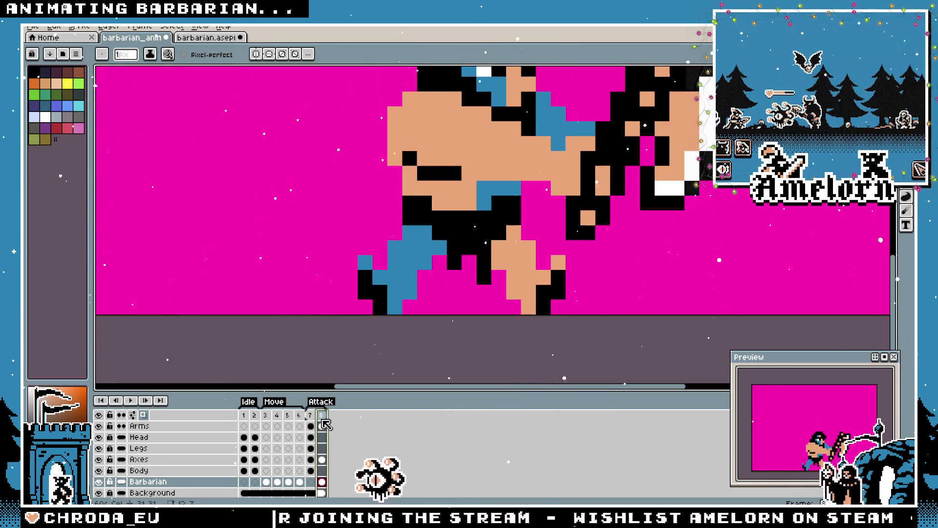
{"action": "left_click", "coordinate": [300, 414]}
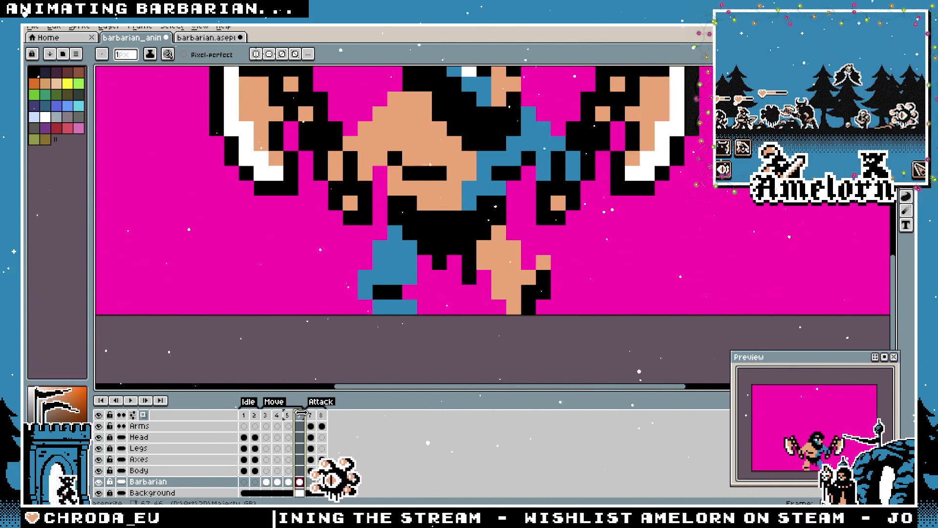
{"action": "left_click", "coordinate": [312, 415]}
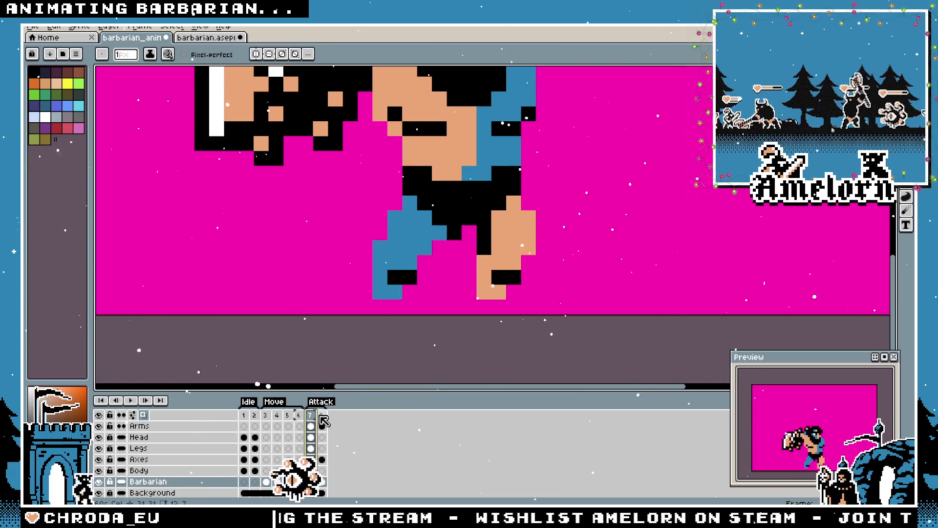
{"action": "key", "text": "Left"}
{"action": "key", "text": "Right"}
{"action": "key", "text": "Right"}
{"action": "key", "text": "Left"}
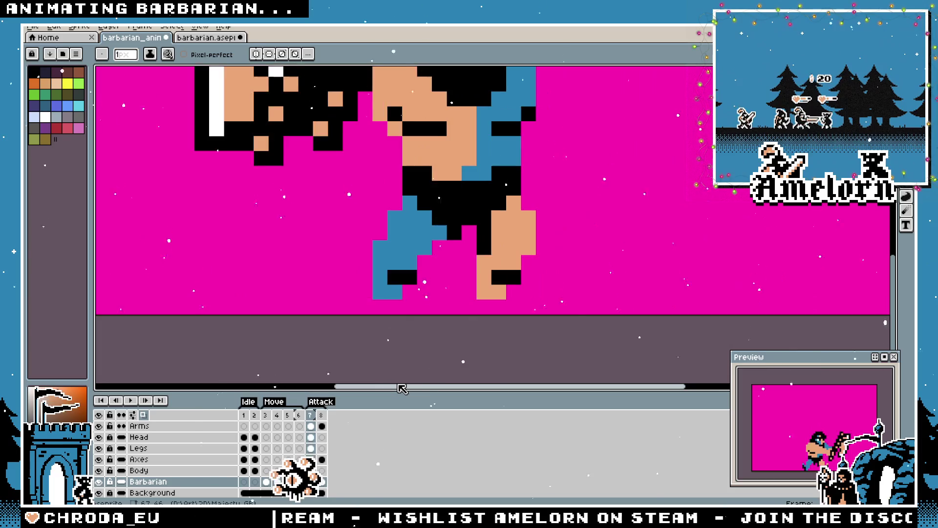
{"action": "key", "text": "Right"}
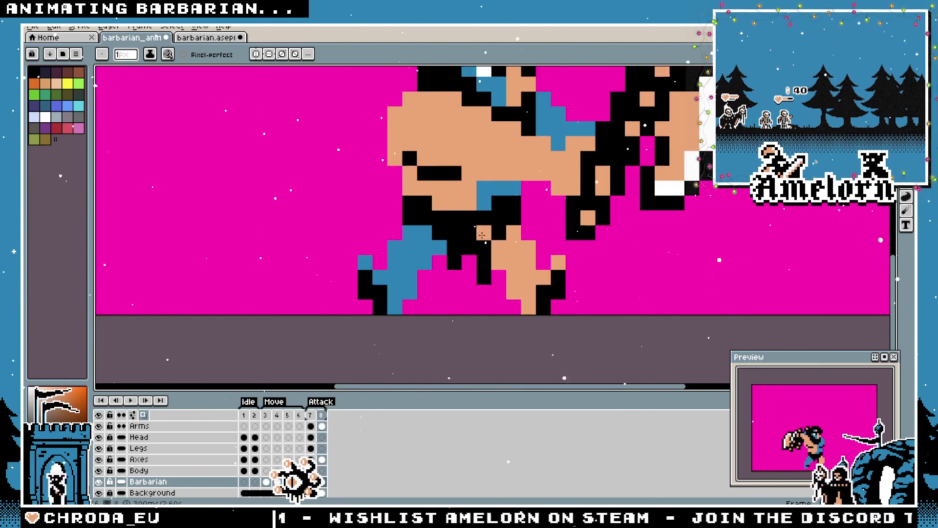
{"action": "left_click", "coordinate": [146, 481]}
{"action": "left_click", "coordinate": [167, 448]}
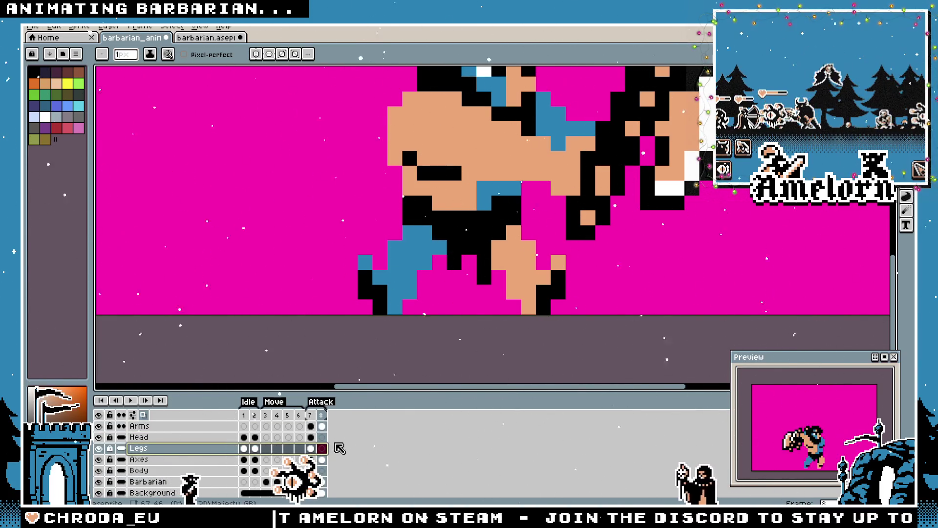
{"action": "left_click", "coordinate": [205, 482]}
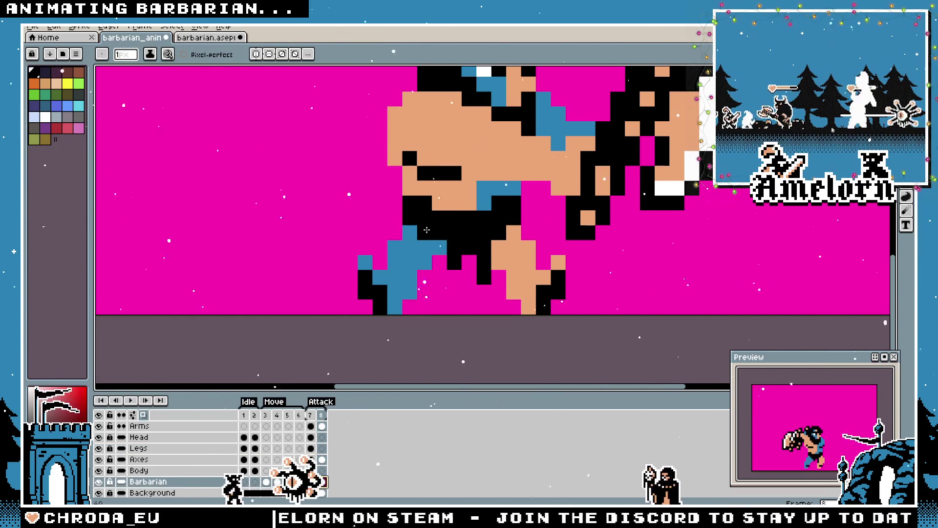
{"action": "scroll", "coordinate": [534, 281], "scroll_direction": "down", "scroll_amount": 2}
{"action": "scroll", "coordinate": [476, 279], "scroll_direction": "up", "scroll_amount": 3}
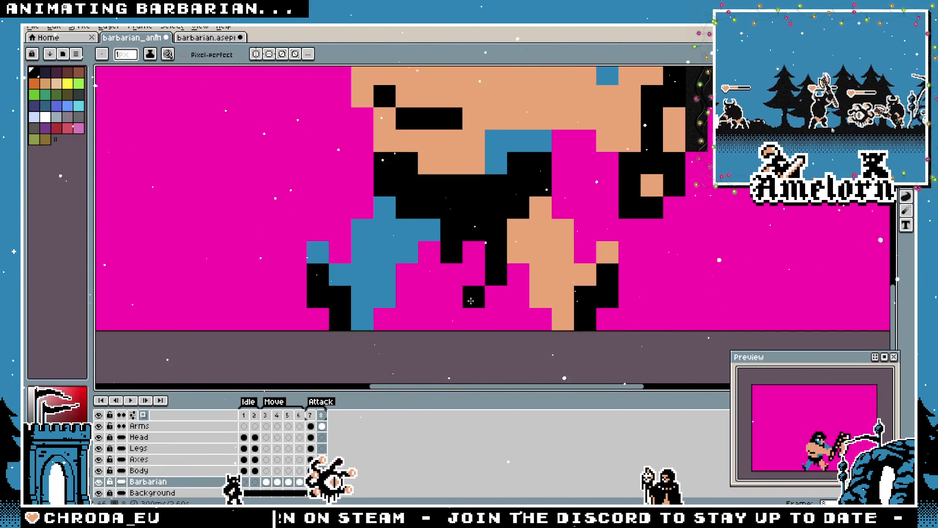
{"action": "scroll", "coordinate": [473, 325], "scroll_direction": "down", "scroll_amount": 4}
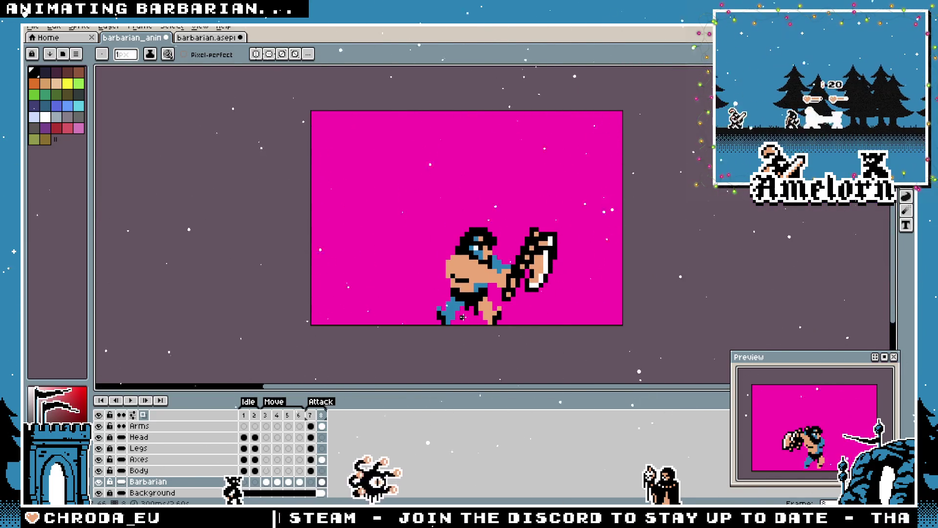
{"action": "scroll", "coordinate": [463, 317], "scroll_direction": "up", "scroll_amount": 3}
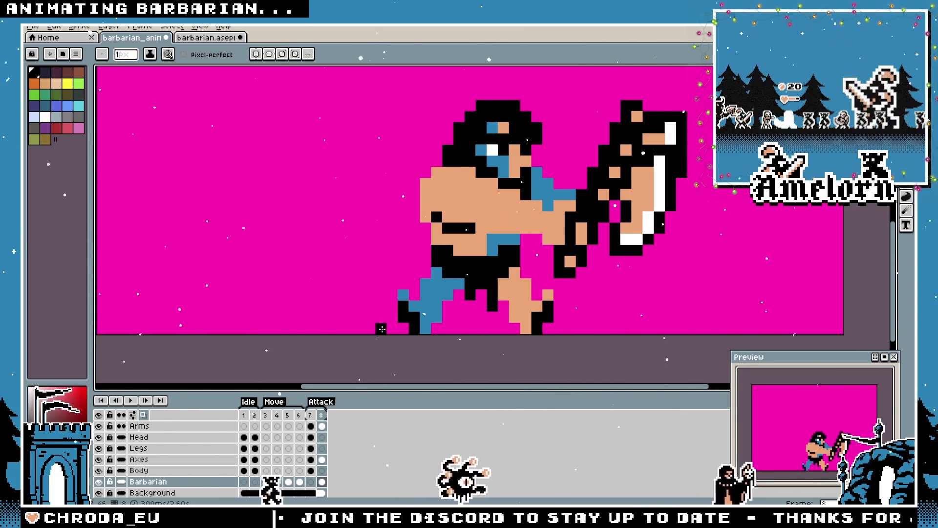
{"action": "left_click", "coordinate": [317, 416]}
{"action": "key", "text": "comma"}
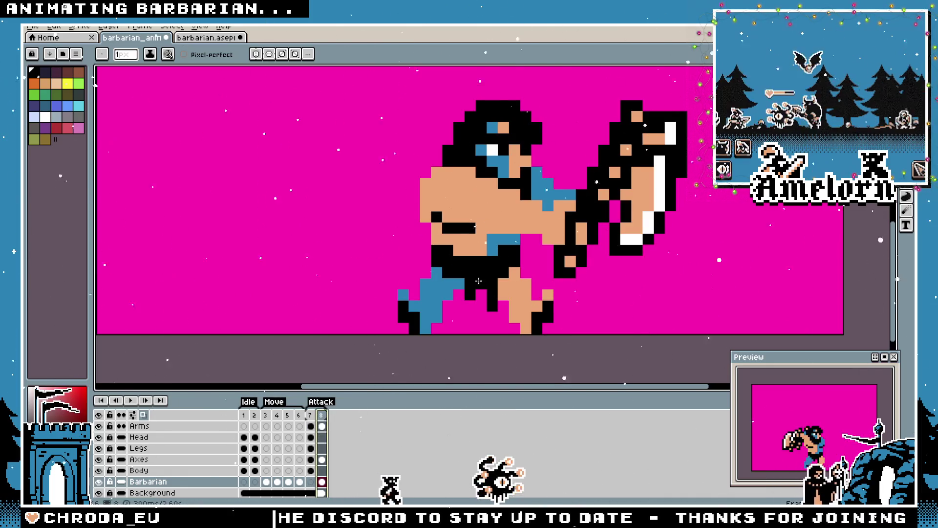
{"action": "scroll", "coordinate": [474, 296], "scroll_direction": "up", "scroll_amount": 1}
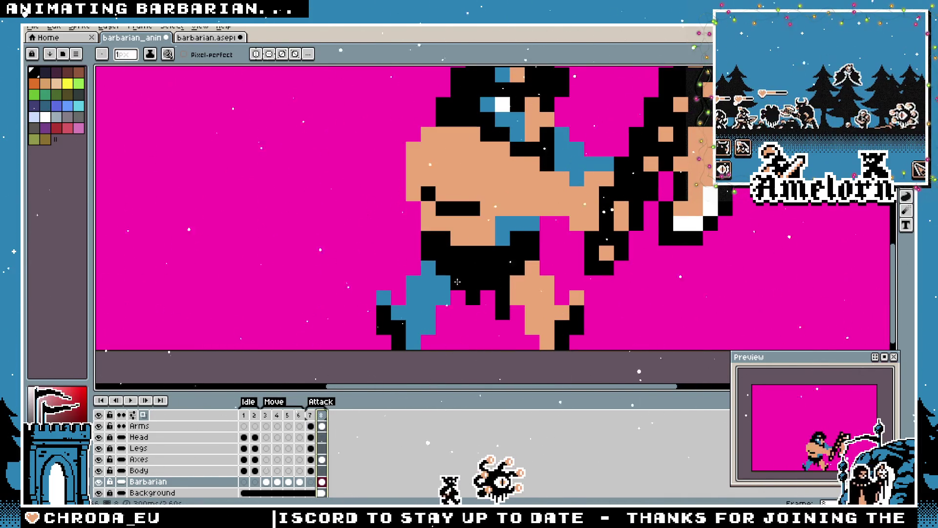
{"action": "key", "text": "b"}
{"action": "scroll", "coordinate": [457, 282], "scroll_direction": "down", "scroll_amount": 4}
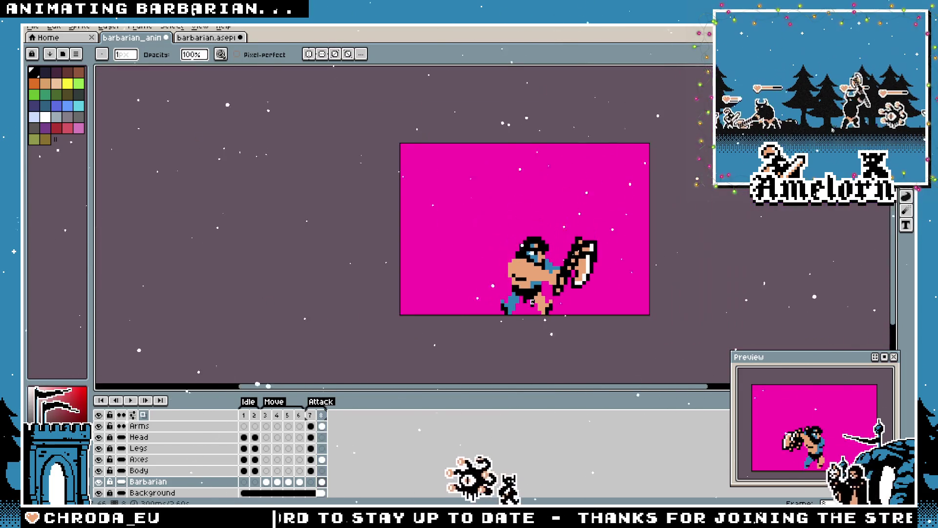
{"action": "scroll", "coordinate": [532, 302], "scroll_direction": "up", "scroll_amount": 4}
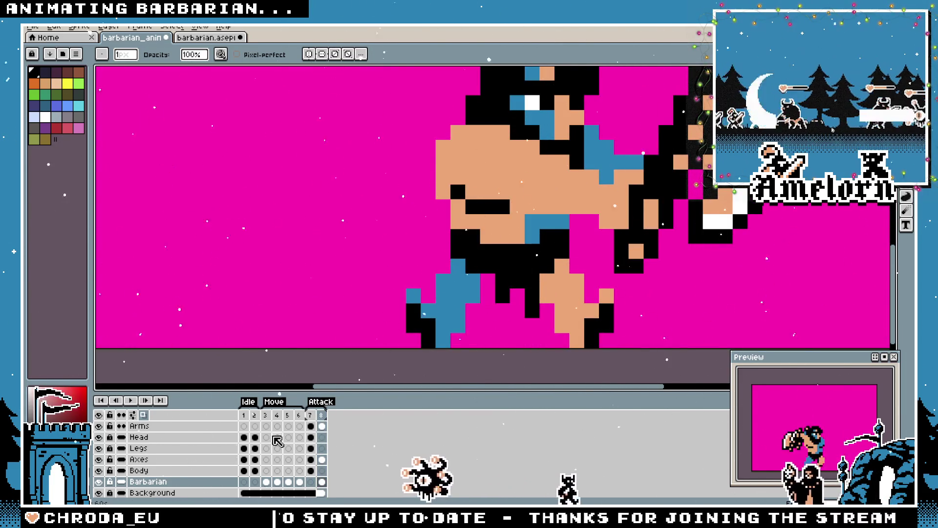
{"action": "key", "text": "Right"}
{"action": "key", "text": "Right"}
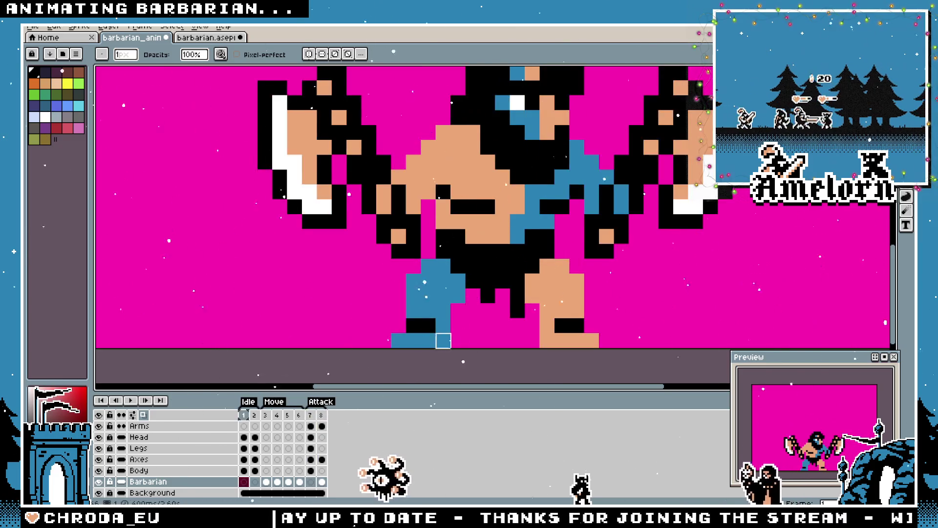
{"action": "left_click", "coordinate": [310, 415]}
{"action": "key", "text": "Right"}
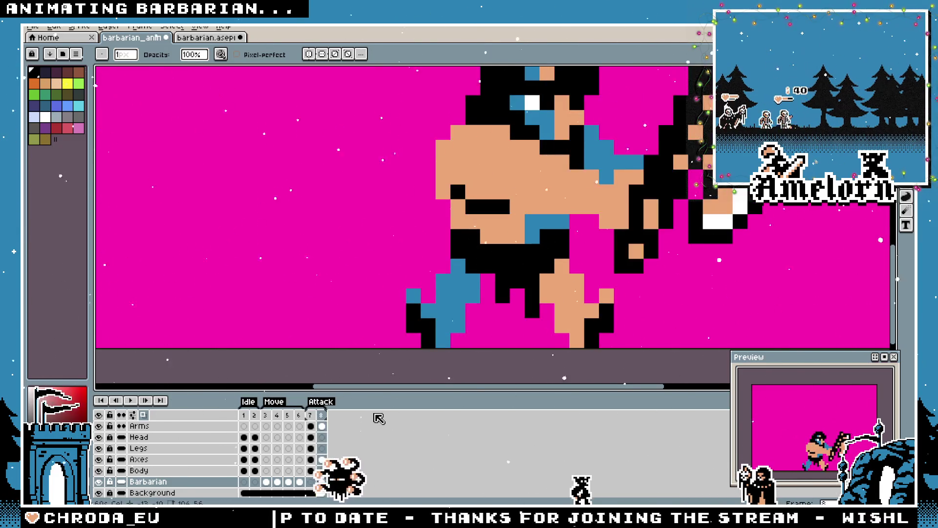
{"action": "key", "text": "e"}
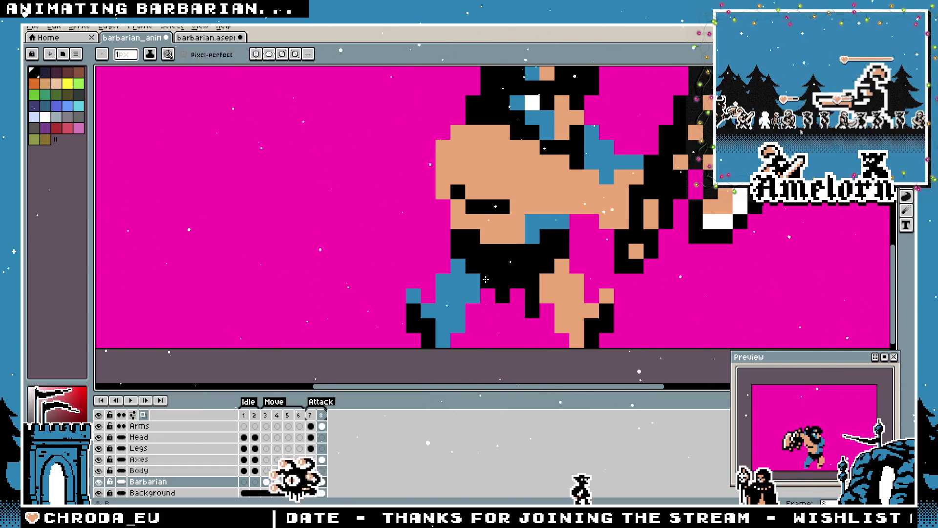
{"action": "left_click", "coordinate": [311, 415]}
{"action": "left_click", "coordinate": [322, 415]}
{"action": "left_click", "coordinate": [311, 415]}
{"action": "key", "text": "Right"}
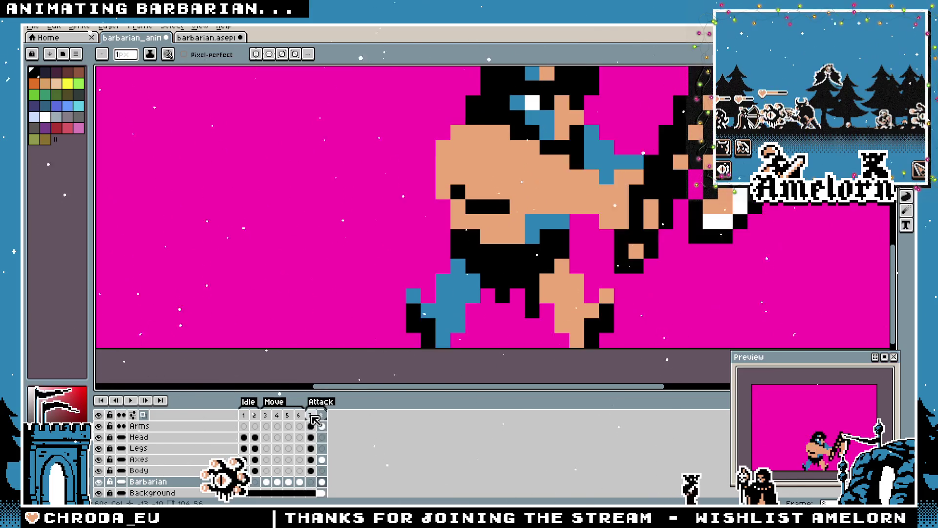
{"action": "scroll", "coordinate": [516, 297], "scroll_direction": "down", "scroll_amount": 6}
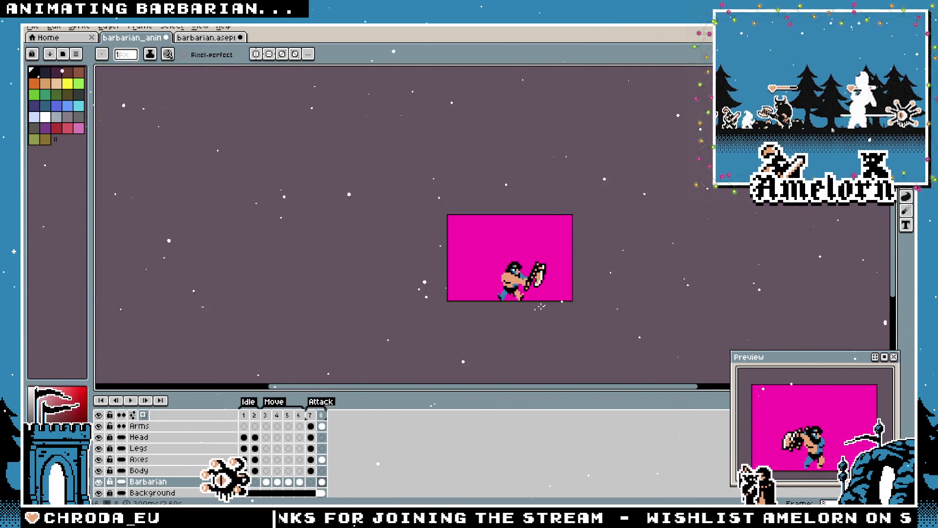
Review attack frames 7 and 8, dismiss Frame Properties, and preview the Attack animation
{"action": "scroll", "coordinate": [516, 297], "scroll_direction": "up", "scroll_amount": 3}
{"action": "scroll", "coordinate": [516, 297], "scroll_direction": "up", "scroll_amount": 2}
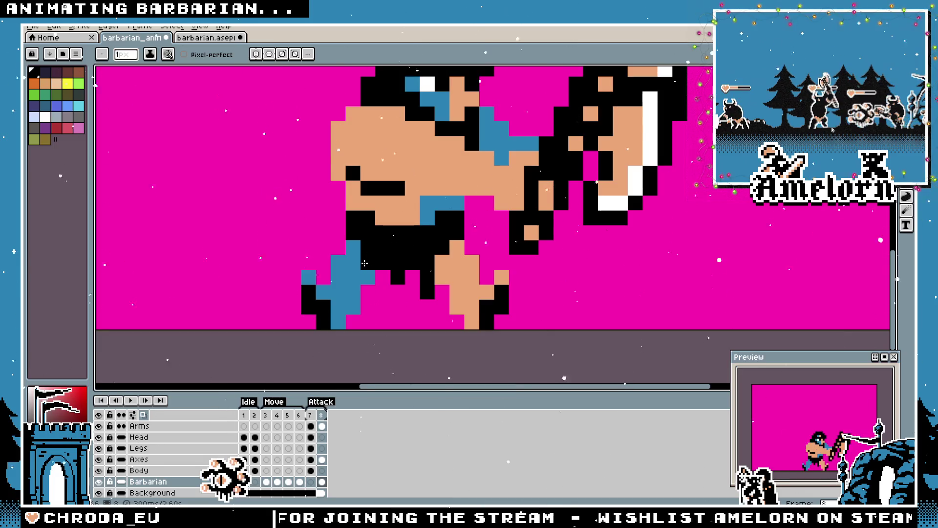
{"action": "scroll", "coordinate": [365, 264], "scroll_direction": "down", "scroll_amount": 1}
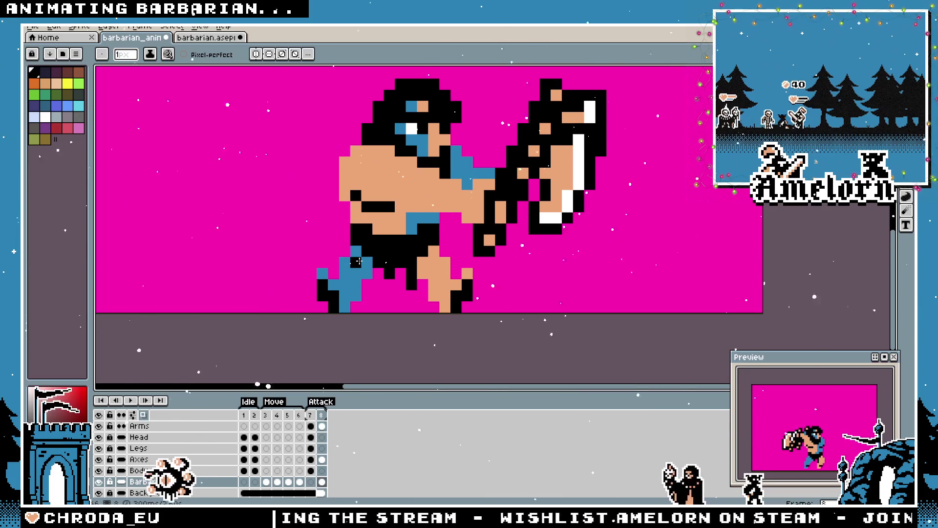
{"action": "key", "text": "comma"}
{"action": "key", "text": "period"}
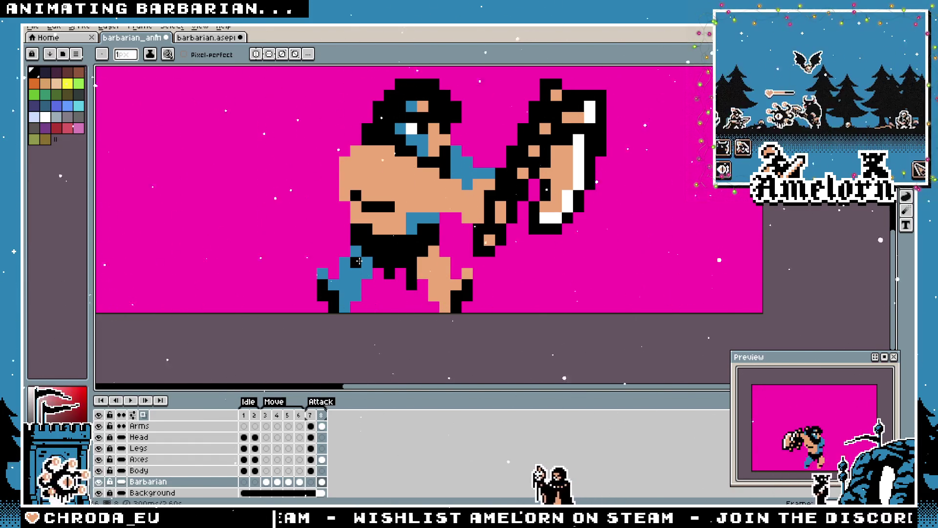
{"action": "double_click", "coordinate": [310, 415]}
{"action": "left_click", "coordinate": [508, 294]}
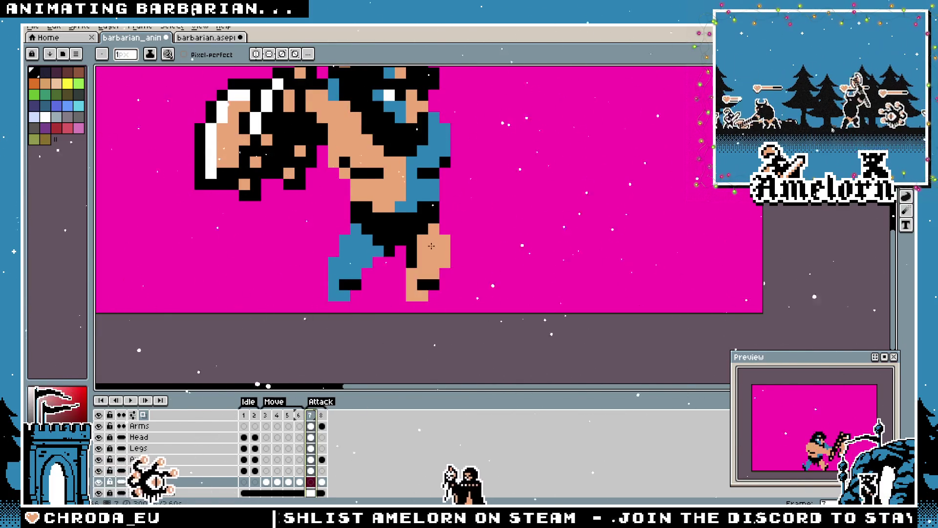
{"action": "scroll", "coordinate": [418, 247], "scroll_direction": "down", "scroll_amount": 3}
{"action": "scroll", "coordinate": [419, 247], "scroll_direction": "up", "scroll_amount": 1}
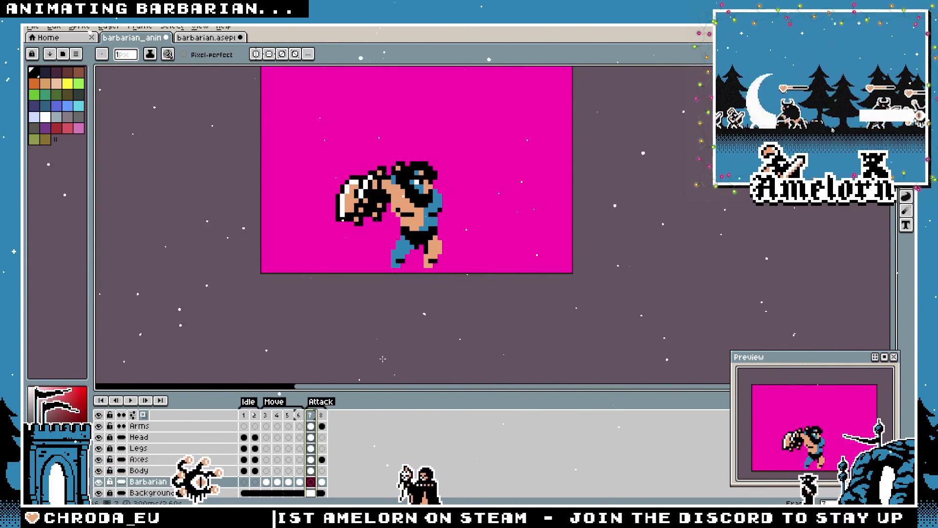
{"action": "left_click", "coordinate": [323, 416]}
{"action": "left_click", "coordinate": [246, 415]}
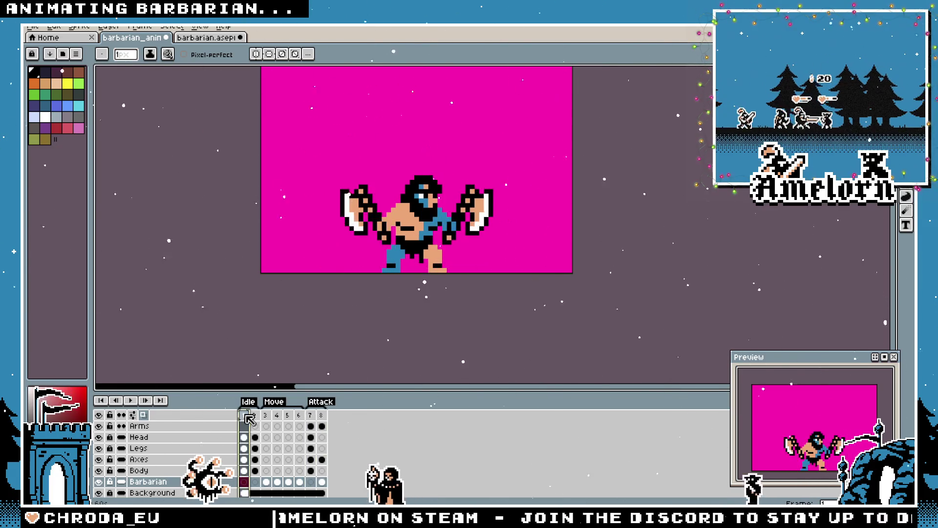
{"action": "key", "text": "Return"}
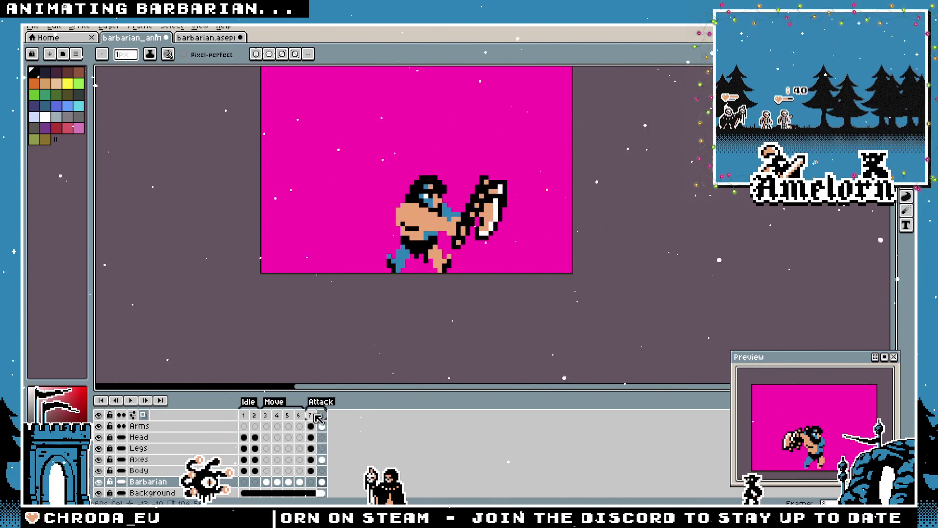
{"action": "left_click", "coordinate": [315, 415]}
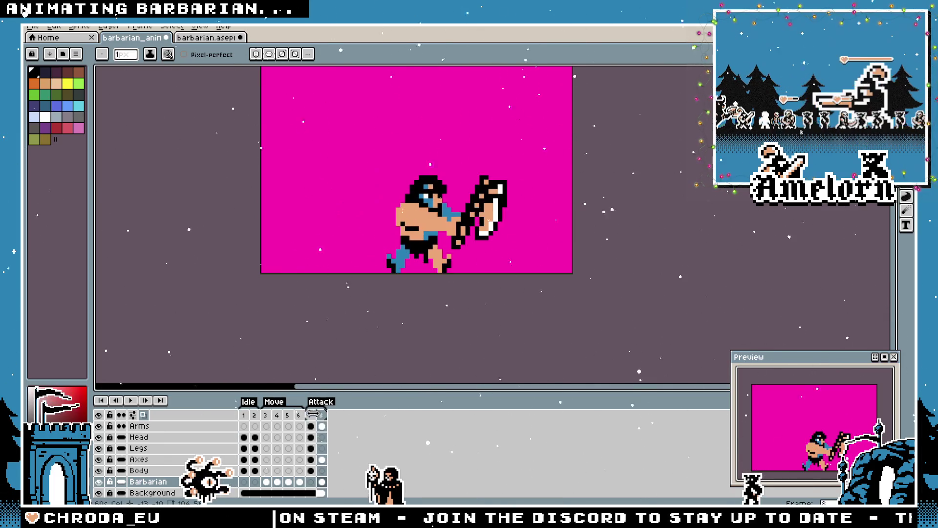
Paint blue pixels to extend the leg on frame 8, undoing one misplaced pixel
{"action": "scroll", "coordinate": [418, 238], "scroll_direction": "up", "scroll_amount": 4}
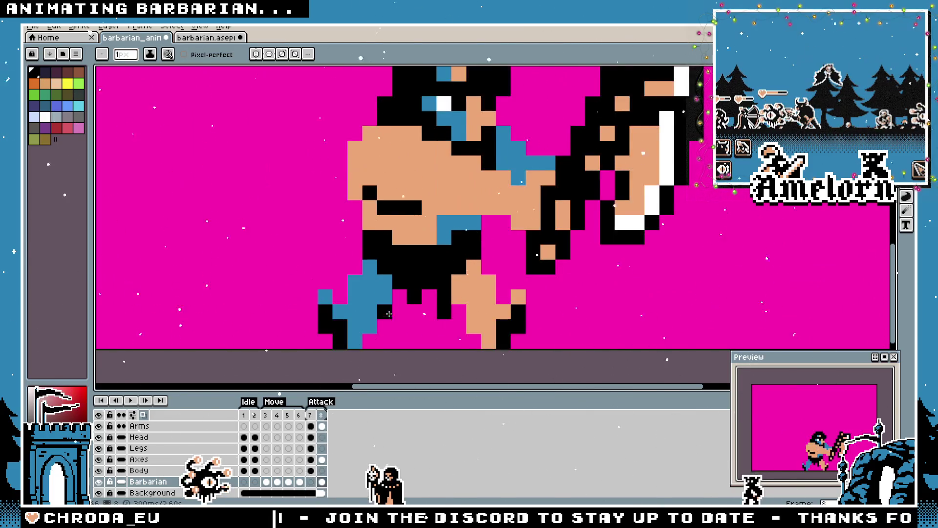
{"action": "left_click", "coordinate": [399, 297]}
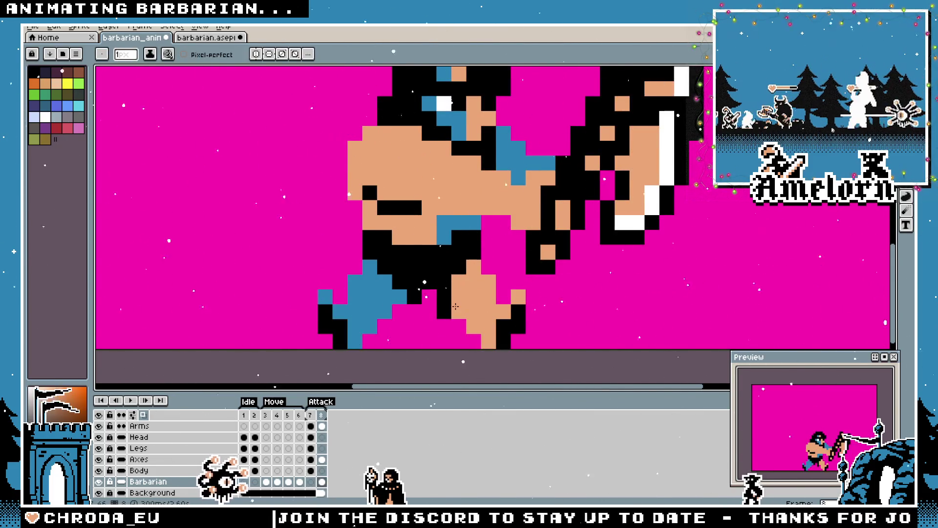
{"action": "left_click", "coordinate": [415, 311]}
{"action": "key", "text": "ctrl+z"}
{"action": "left_click", "coordinate": [455, 301]}
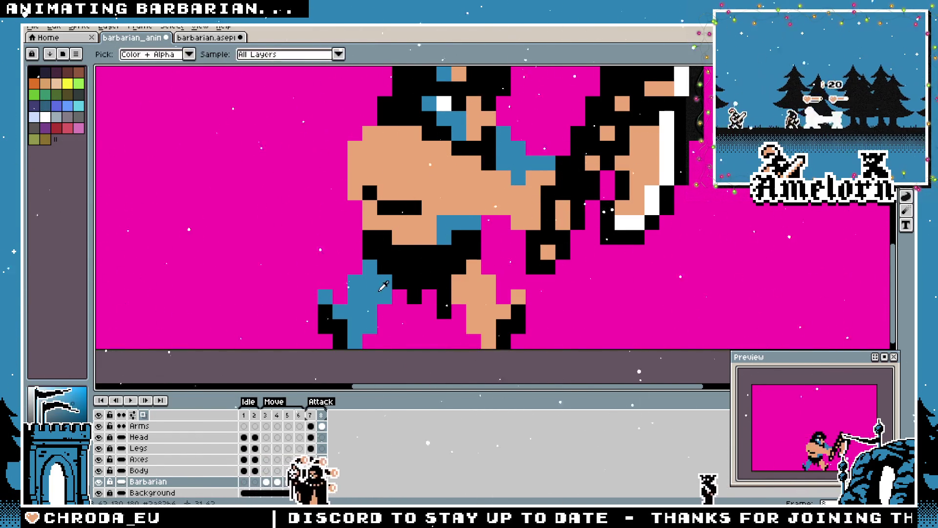
{"action": "key", "text": "alt"}
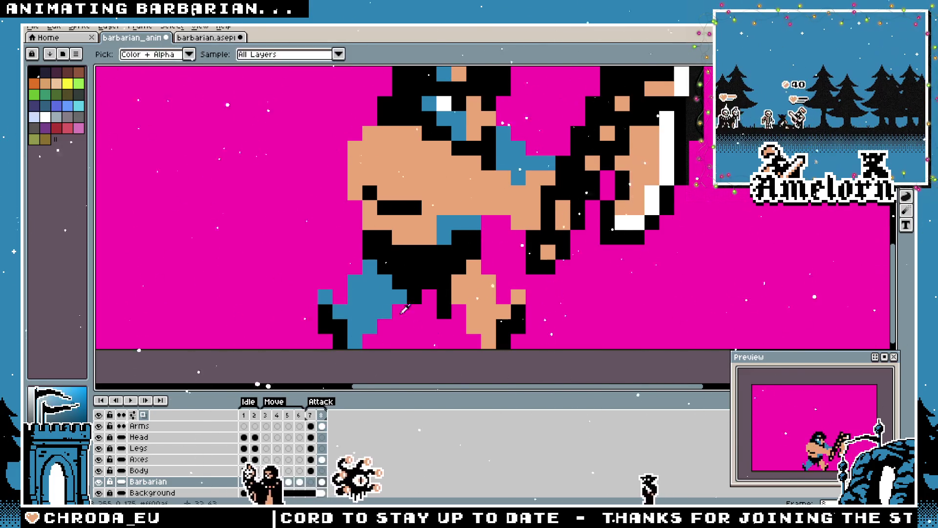
Flip between frames 7 and 8 to compare the leg, then play the animation
{"action": "scroll", "coordinate": [439, 308], "scroll_direction": "down", "scroll_amount": 5}
{"action": "scroll", "coordinate": [358, 318], "scroll_direction": "up", "scroll_amount": 3}
{"action": "scroll", "coordinate": [358, 319], "scroll_direction": "up", "scroll_amount": 1}
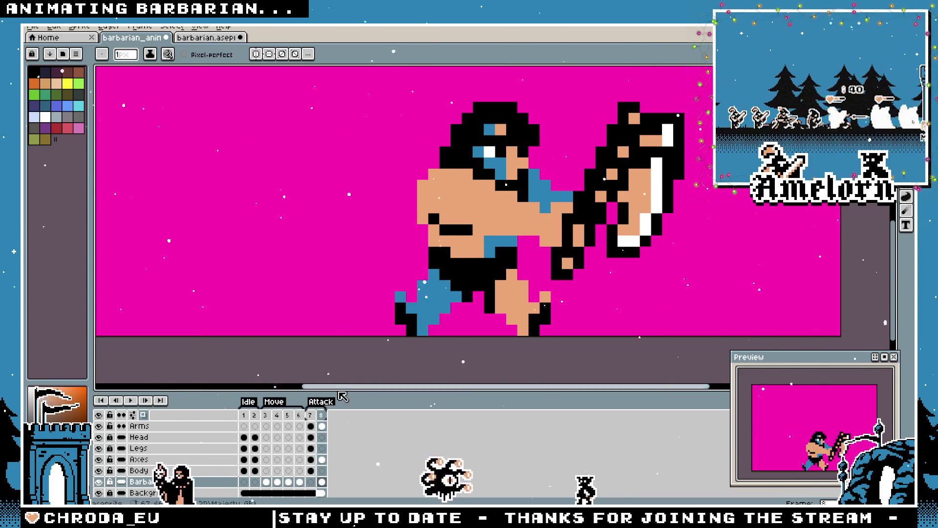
{"action": "left_click", "coordinate": [319, 415]}
{"action": "left_click", "coordinate": [312, 417]}
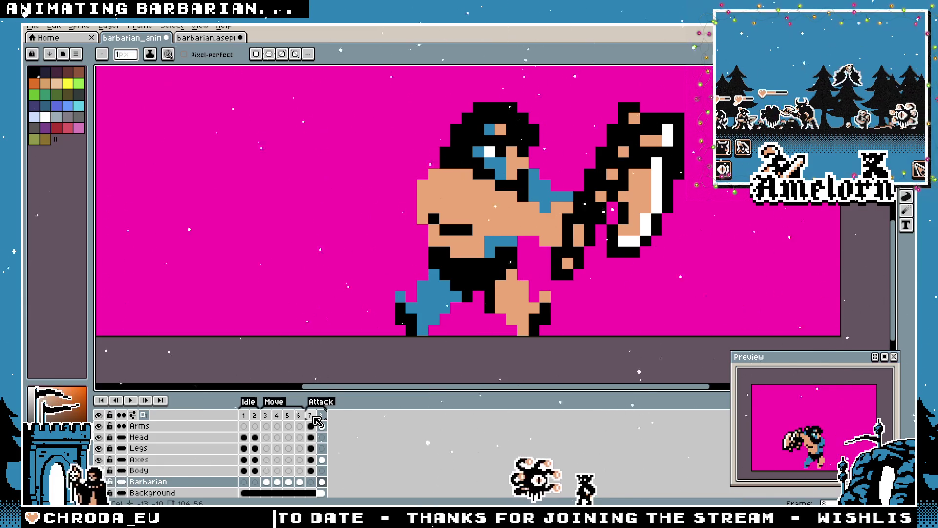
{"action": "left_click", "coordinate": [311, 417]}
{"action": "left_click", "coordinate": [318, 416]}
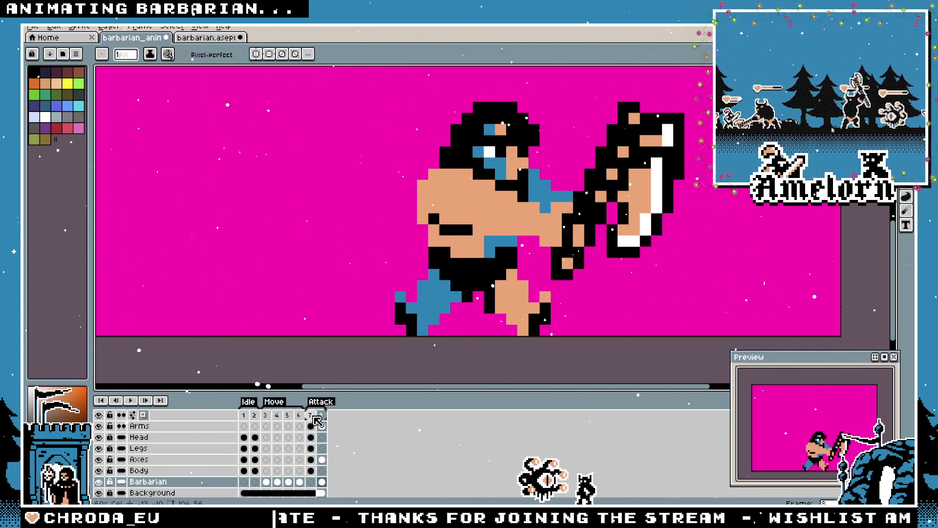
{"action": "left_click", "coordinate": [312, 417]}
{"action": "left_click", "coordinate": [316, 416]}
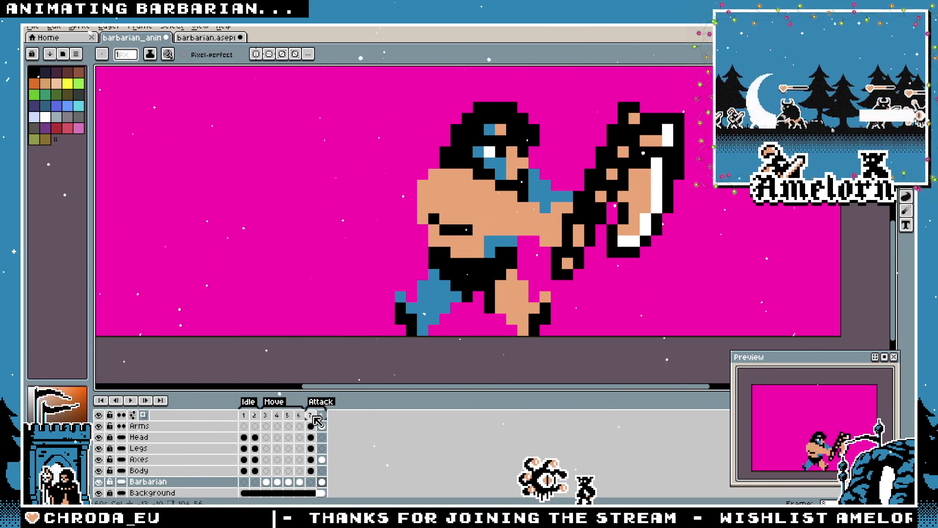
{"action": "key", "text": "Return"}
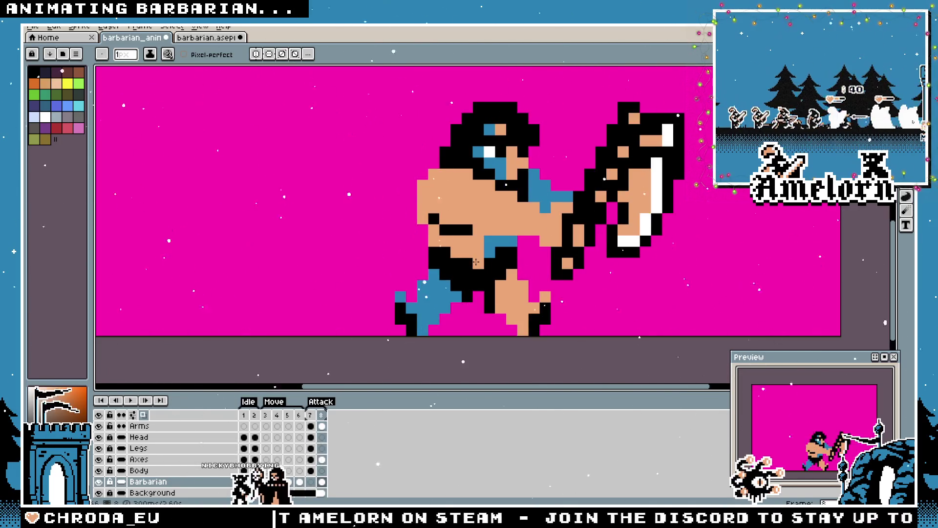
{"action": "scroll", "coordinate": [485, 262], "scroll_direction": "down", "scroll_amount": 5}
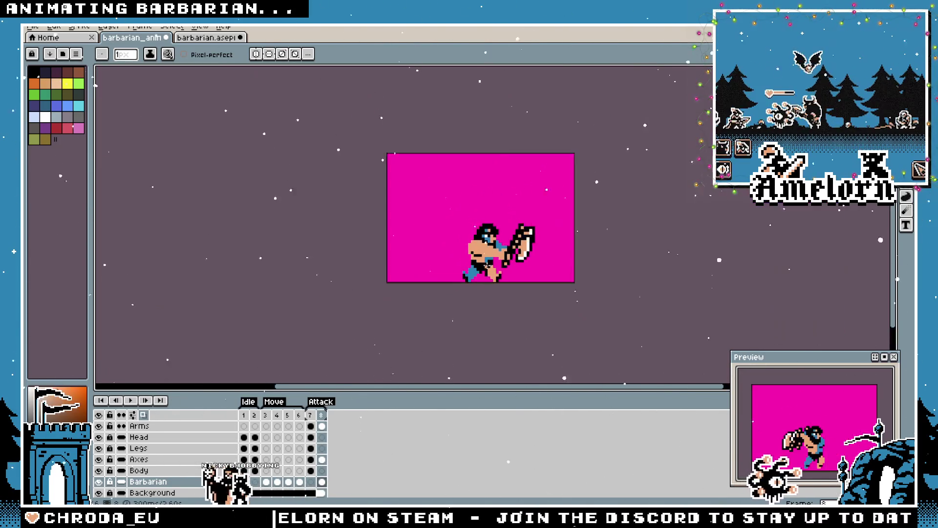
Compare attack frames 7 and 8 with the frame 1 idle pose and play the Idle loop
{"action": "scroll", "coordinate": [489, 266], "scroll_direction": "up", "scroll_amount": 1}
{"action": "key", "text": "v"}
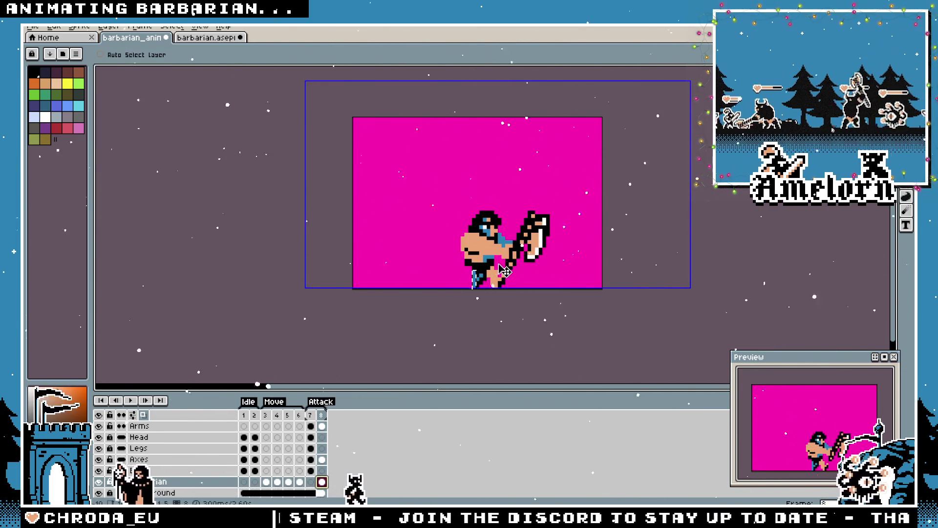
{"action": "key", "text": "b"}
{"action": "scroll", "coordinate": [499, 264], "scroll_direction": "up", "scroll_amount": 3}
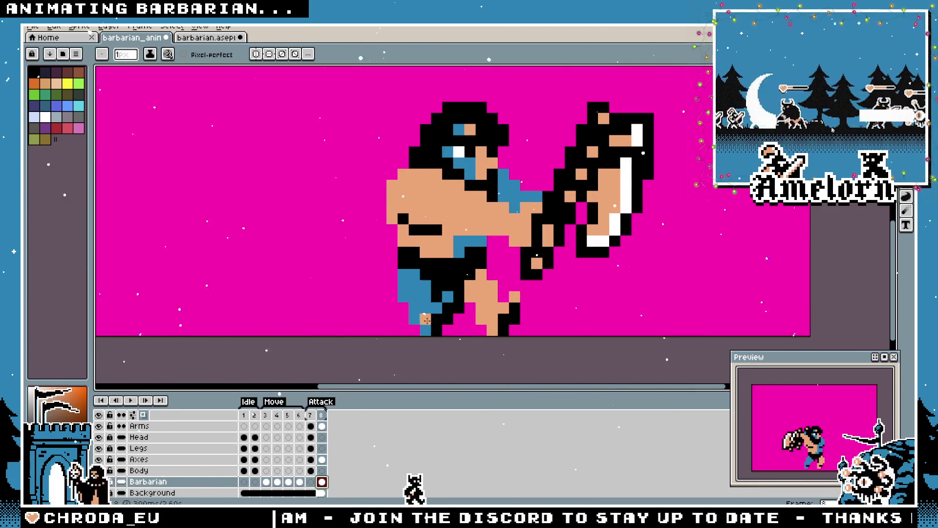
{"action": "scroll", "coordinate": [425, 291], "scroll_direction": "up", "scroll_amount": 1}
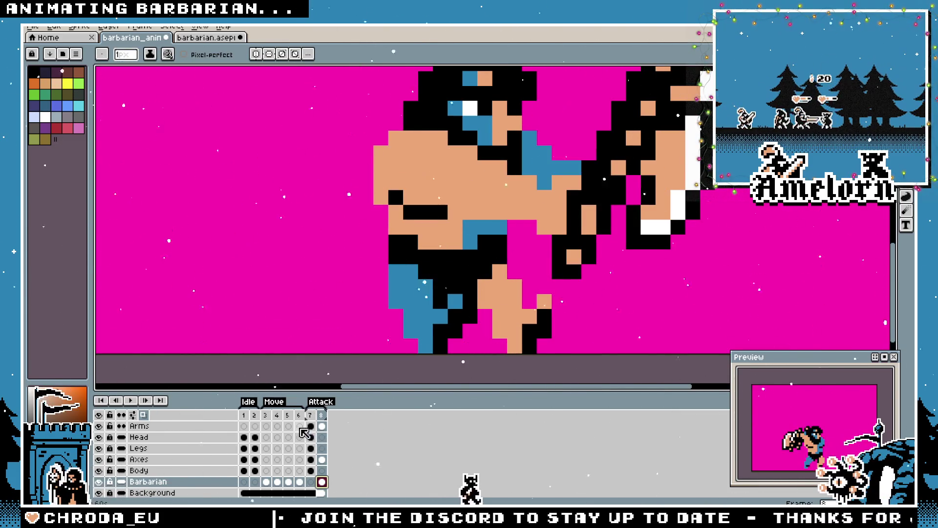
{"action": "left_click", "coordinate": [310, 415]}
{"action": "left_click", "coordinate": [321, 415]}
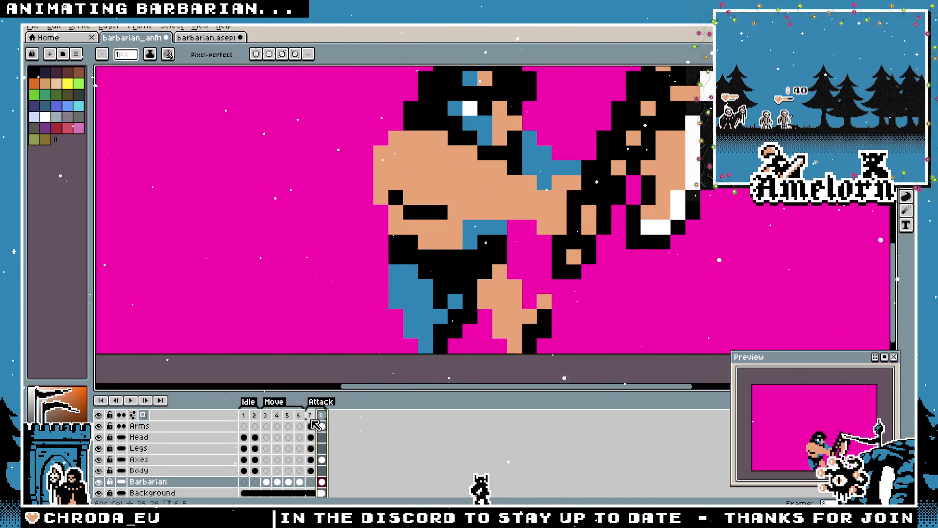
{"action": "left_click", "coordinate": [313, 419]}
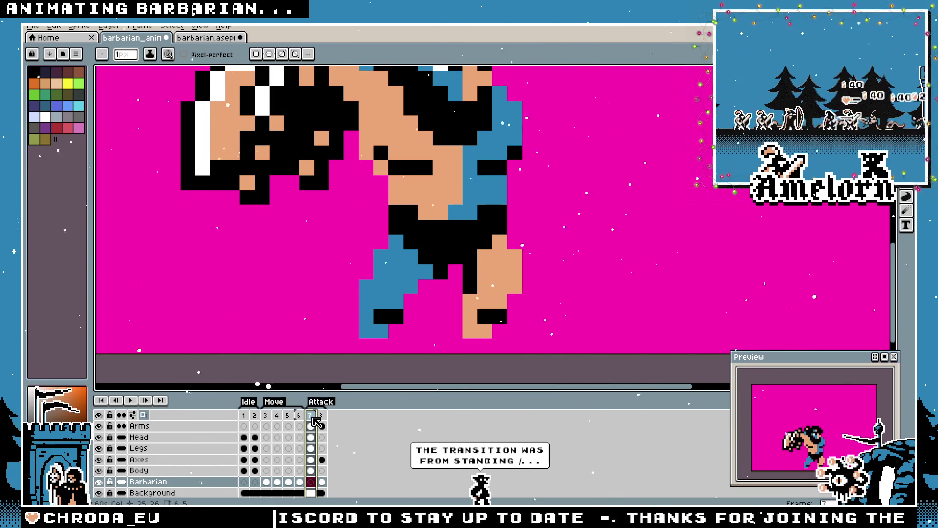
{"action": "left_click", "coordinate": [243, 415]}
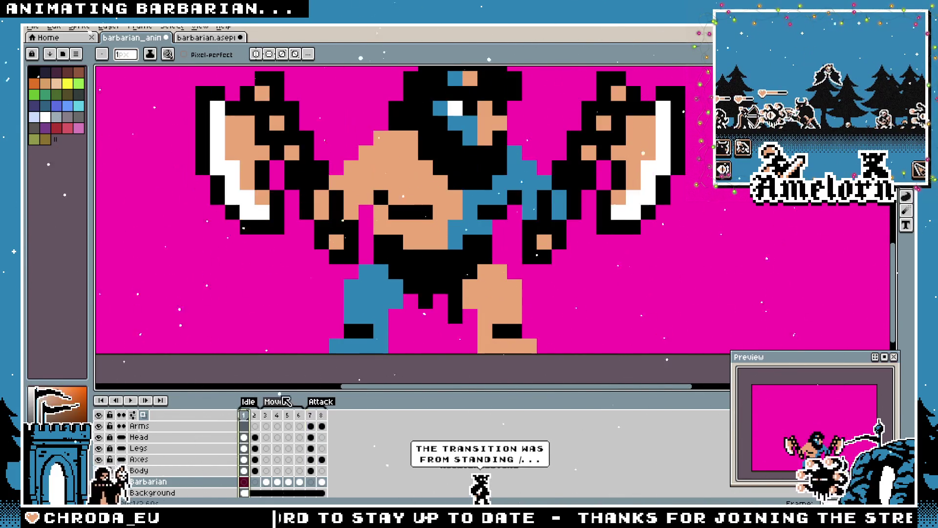
{"action": "scroll", "coordinate": [347, 281], "scroll_direction": "down", "scroll_amount": 2}
{"action": "left_click", "coordinate": [312, 420]}
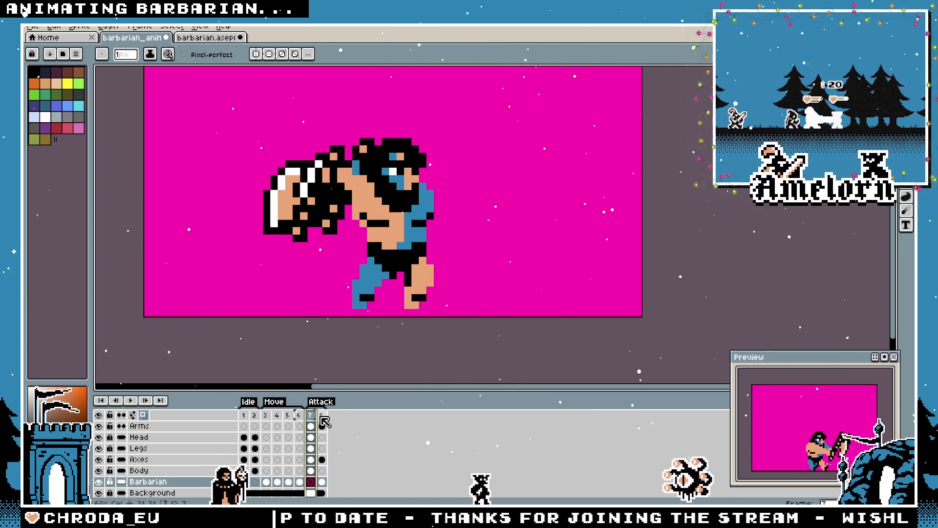
{"action": "left_click", "coordinate": [245, 417]}
{"action": "key", "text": "Return"}
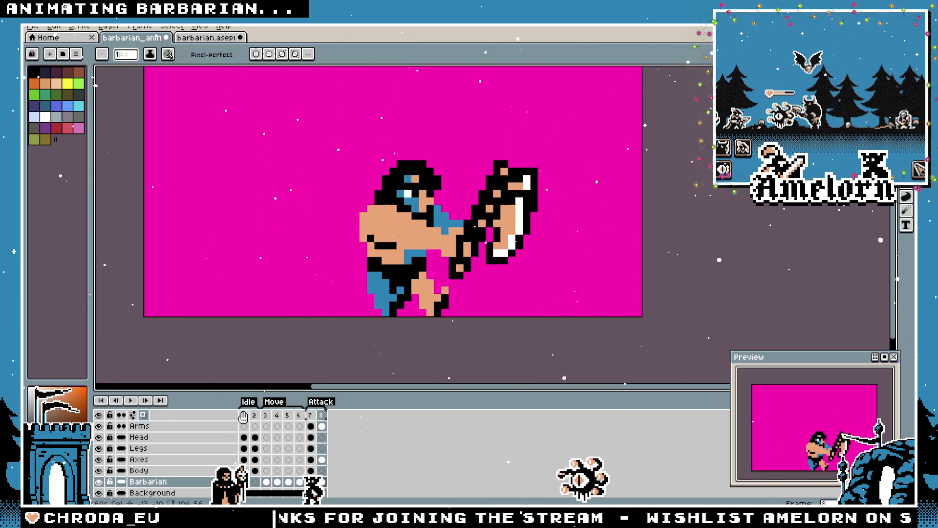
Step repeatedly through frames 1, 7 and 8 to compare poses, ending on frame 8
{"action": "left_click", "coordinate": [245, 418]}
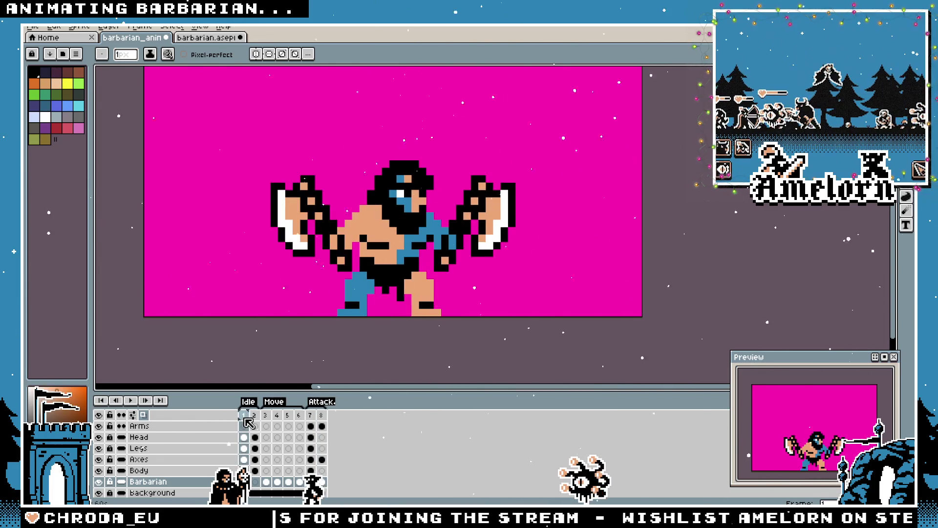
{"action": "left_click", "coordinate": [310, 420]}
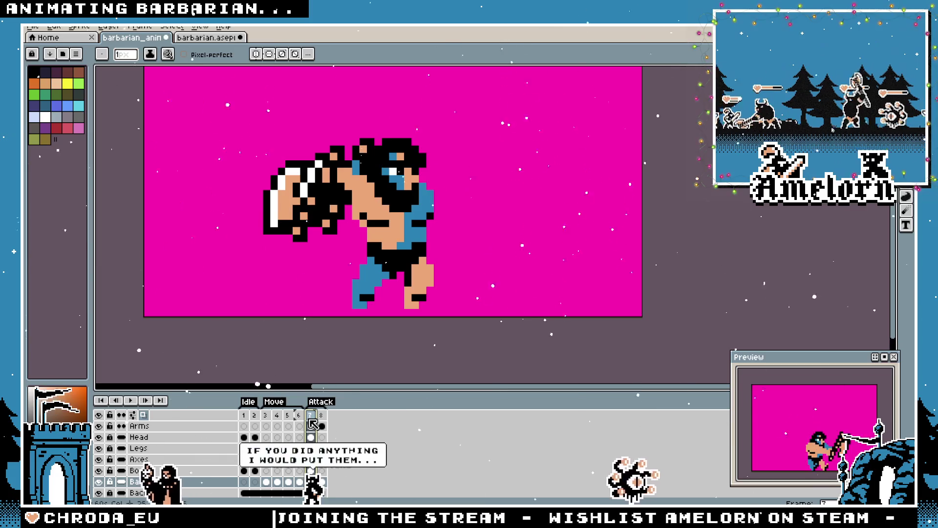
{"action": "left_click", "coordinate": [269, 428]}
{"action": "left_click", "coordinate": [311, 416]}
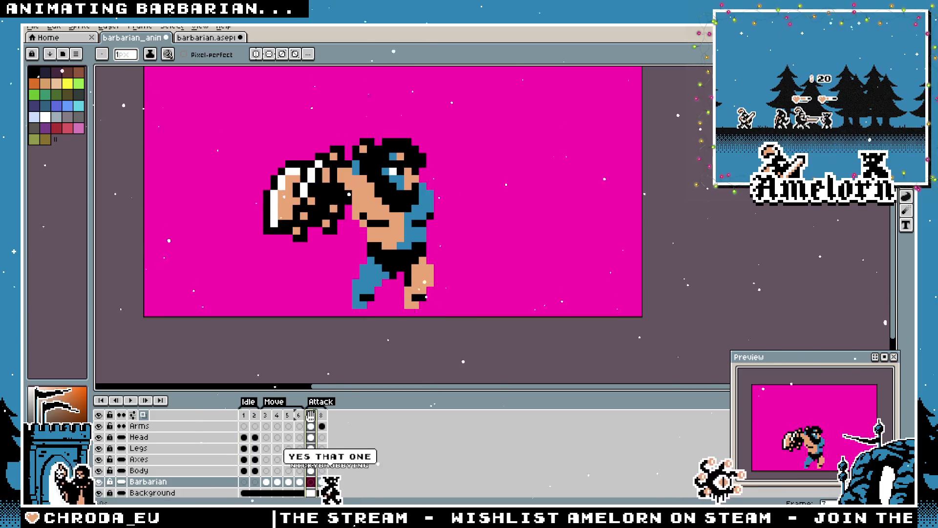
{"action": "key", "text": "Home"}
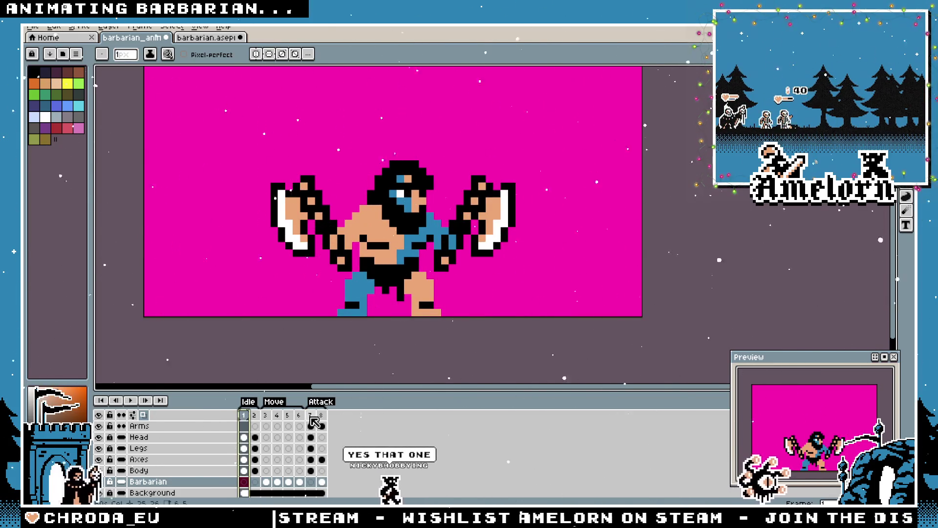
{"action": "left_click", "coordinate": [312, 416]}
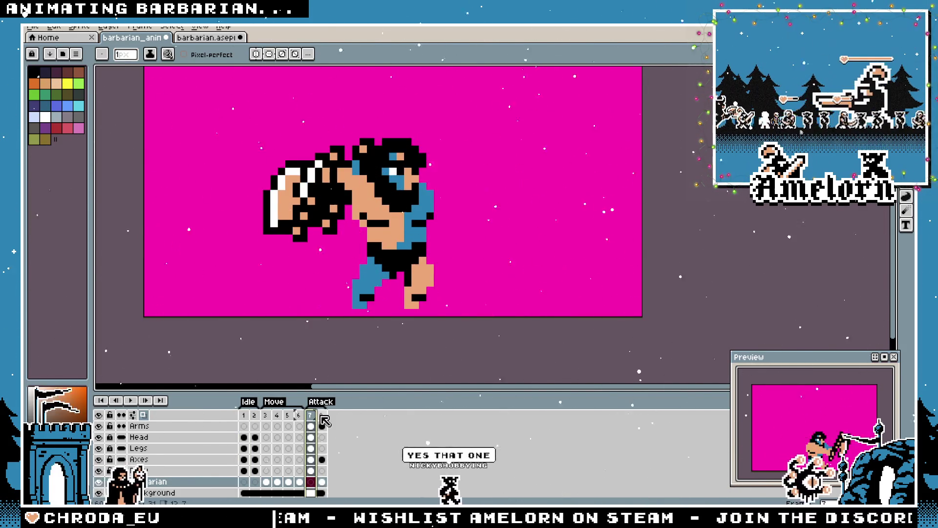
{"action": "left_click", "coordinate": [321, 415]}
{"action": "key", "text": "Home"}
{"action": "left_click", "coordinate": [312, 415]}
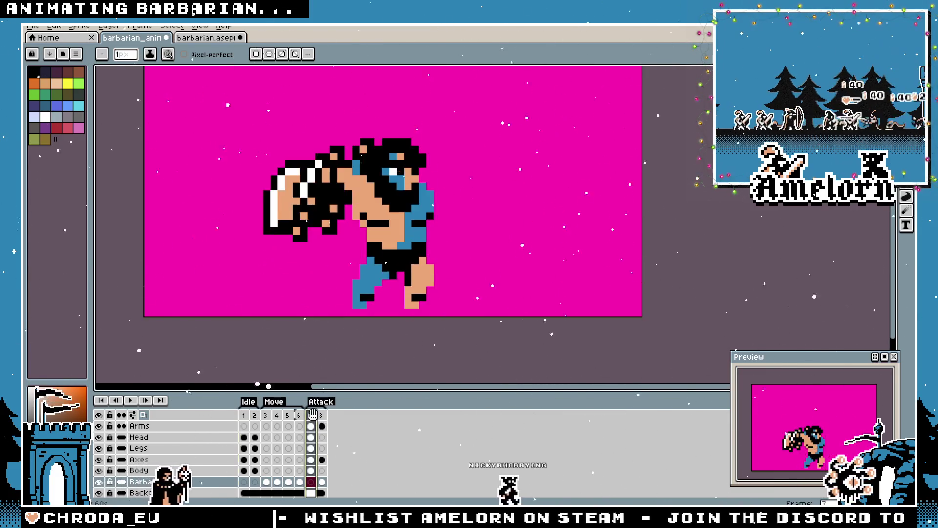
{"action": "left_click", "coordinate": [322, 416]}
{"action": "key", "text": "Home"}
{"action": "left_click", "coordinate": [312, 416]}
{"action": "left_click", "coordinate": [321, 415]}
{"action": "key", "text": "Home"}
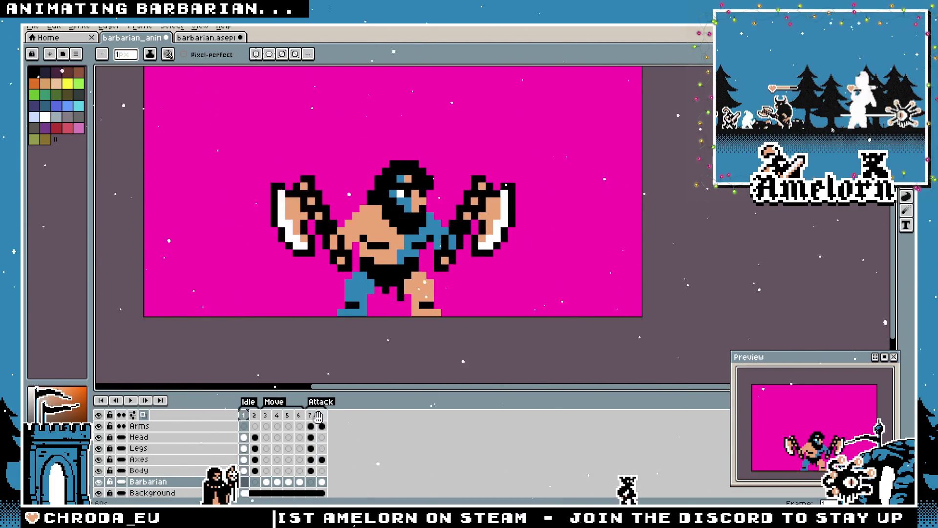
{"action": "left_click", "coordinate": [321, 415]}
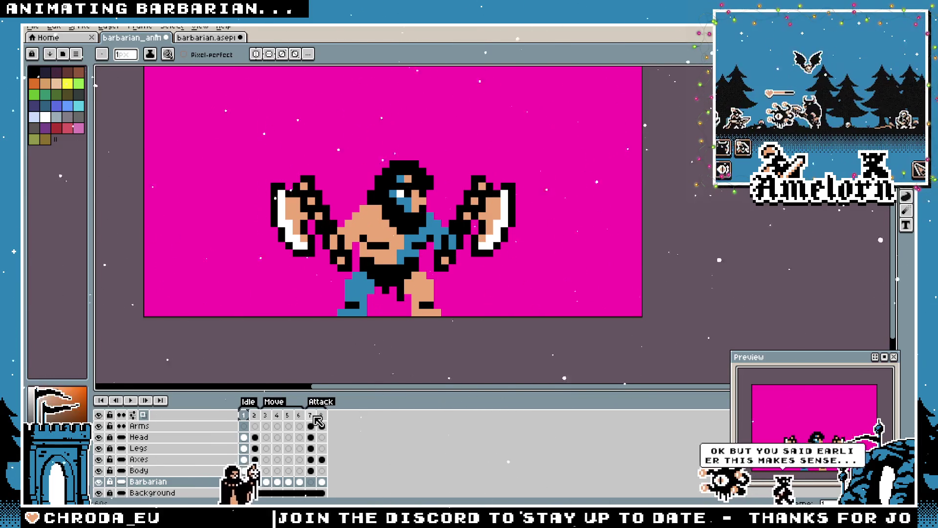
{"action": "left_click", "coordinate": [313, 415]}
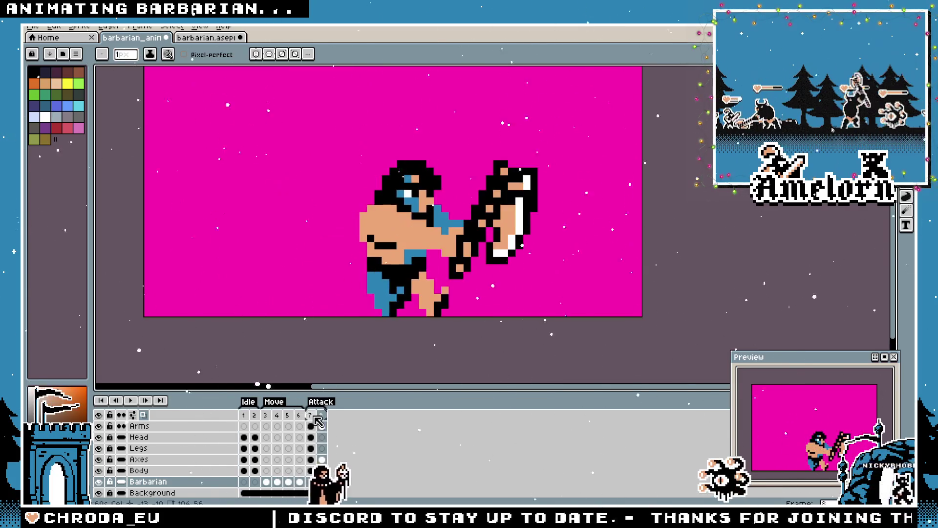
{"action": "left_click", "coordinate": [312, 416]}
{"action": "left_click", "coordinate": [321, 416]}
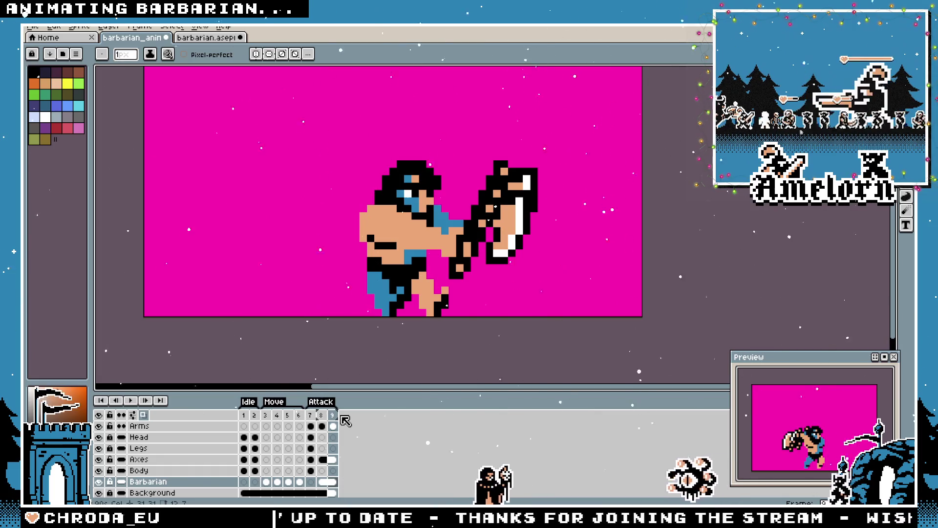
Select the Axes cel on frame 8 and step through frames 7, 8 and the new frame 9
{"action": "left_click", "coordinate": [326, 459]}
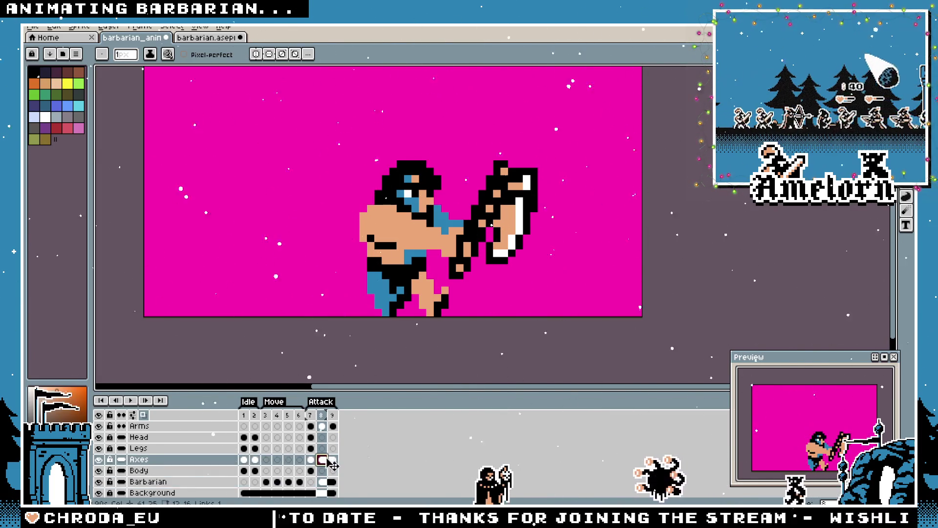
{"action": "left_click", "coordinate": [316, 416]}
{"action": "left_click", "coordinate": [321, 415]}
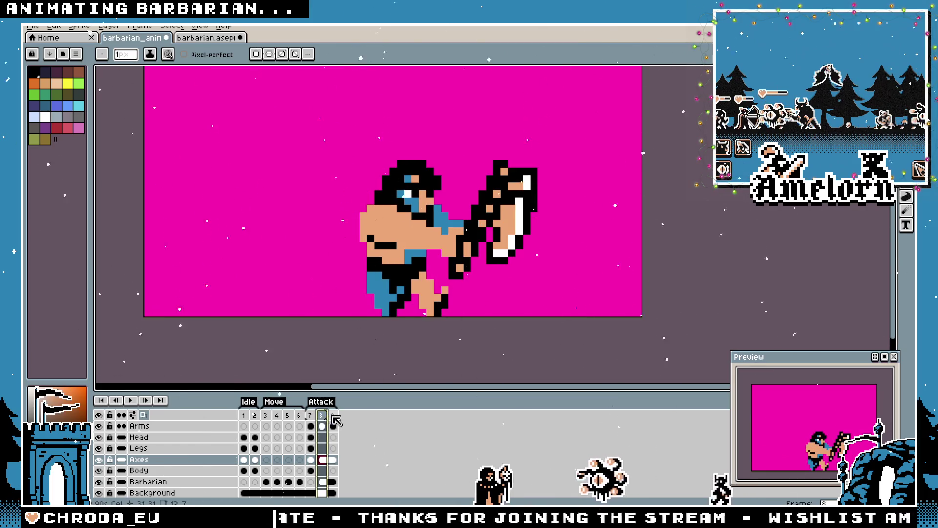
{"action": "left_click", "coordinate": [333, 416]}
{"action": "scroll", "coordinate": [372, 292], "scroll_direction": "up", "scroll_amount": 3}
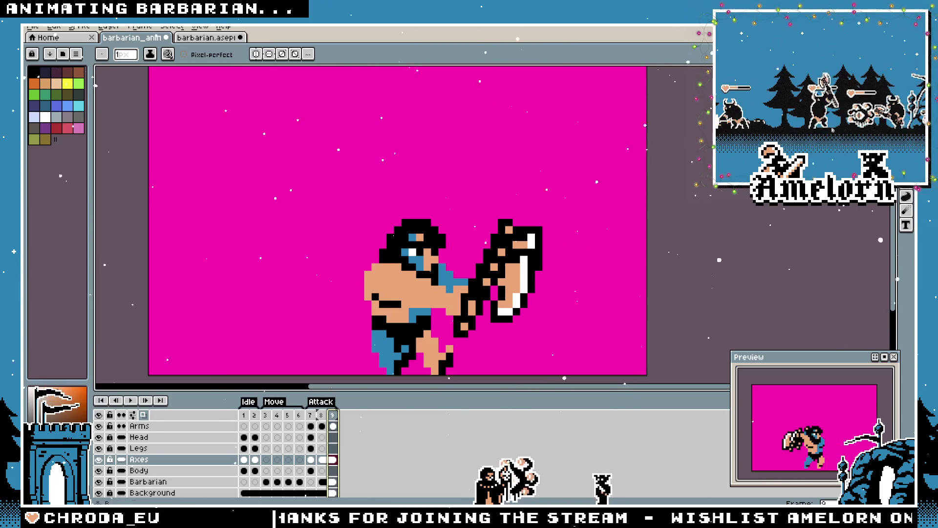
{"action": "scroll", "coordinate": [171, 454], "scroll_direction": "down", "scroll_amount": 1}
Hide the pink Background layer, compare frames 7–9, and add a new empty smear layer
{"action": "left_click", "coordinate": [99, 482]}
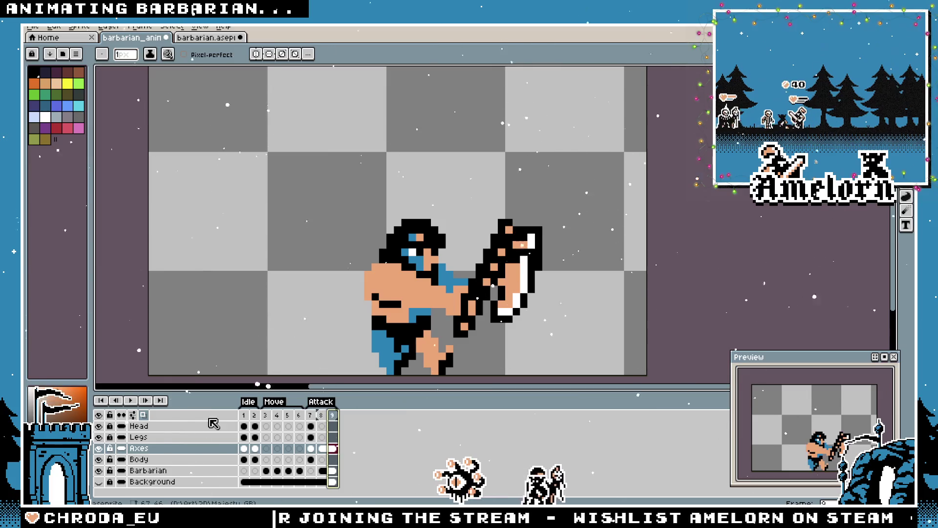
{"action": "left_click", "coordinate": [322, 415]}
{"action": "left_click", "coordinate": [331, 416]}
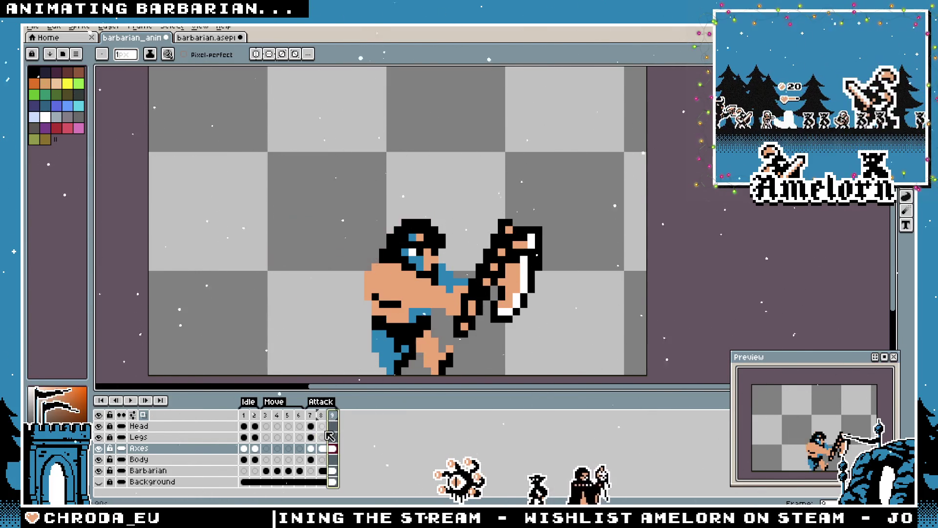
{"action": "left_click", "coordinate": [322, 416]}
{"action": "left_click", "coordinate": [310, 415]}
{"action": "left_click", "coordinate": [322, 416]}
{"action": "key", "text": "x"}
{"action": "key", "text": "shift+n"}
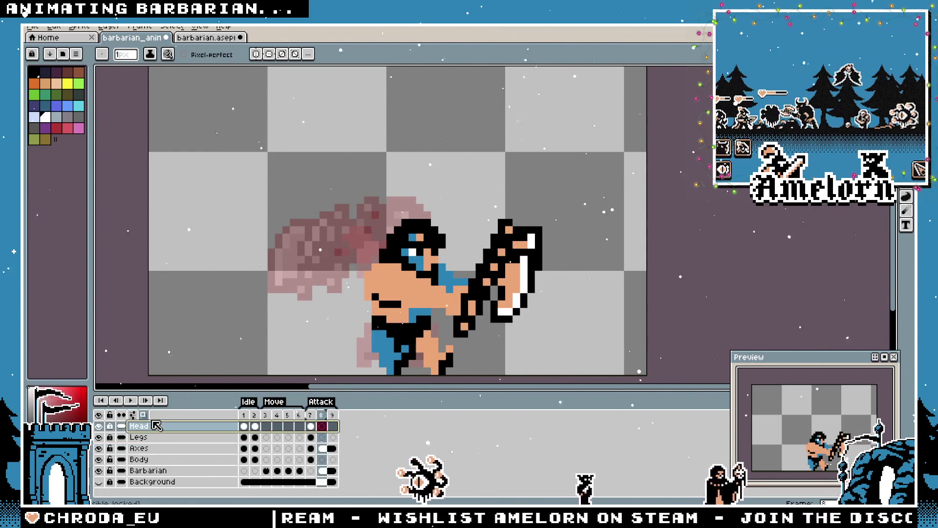
Rename the new layer Smear, move it to the top of the stack, and scrub frames 1–7
{"action": "double_click", "coordinate": [156, 439]}
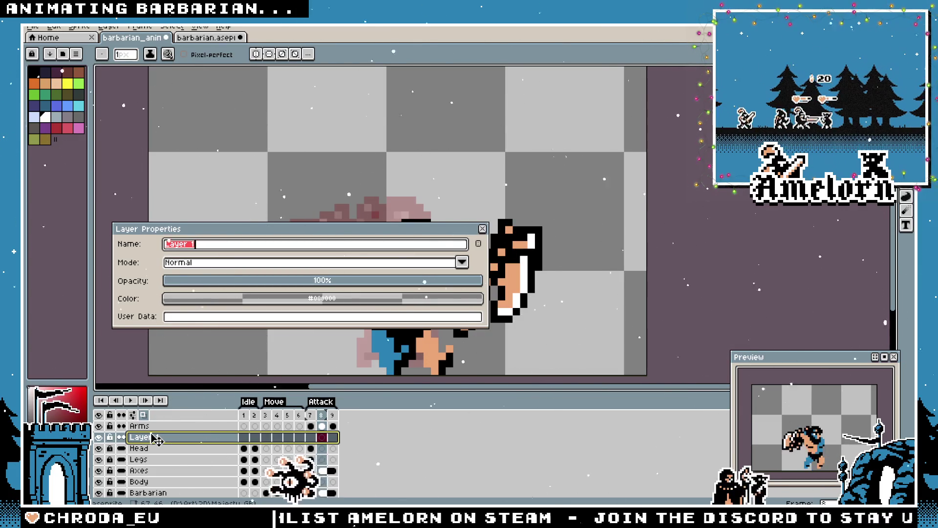
{"action": "type", "text": "Smear"}
{"action": "key", "text": "Return"}
{"action": "left_click_drag", "start_coordinate": [159, 439], "coordinate": [156, 425]}
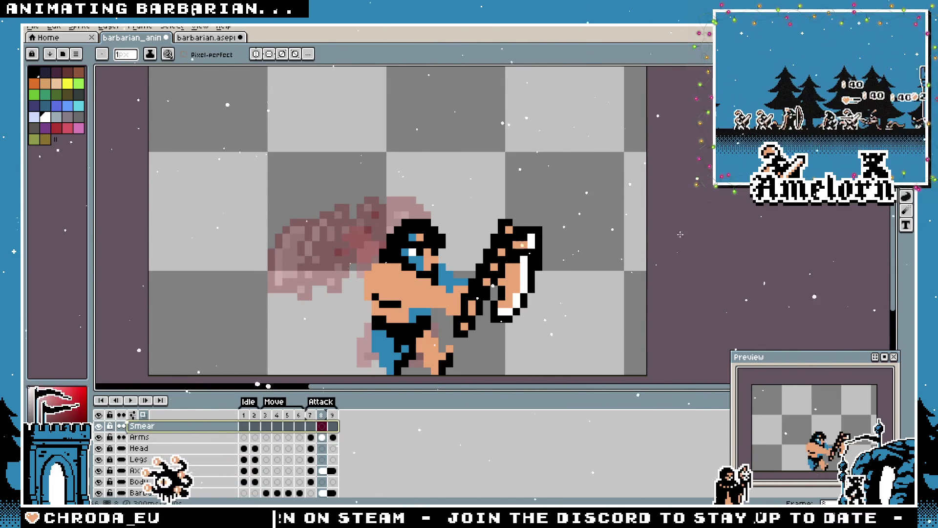
{"action": "left_click", "coordinate": [312, 414]}
{"action": "left_click", "coordinate": [244, 414]}
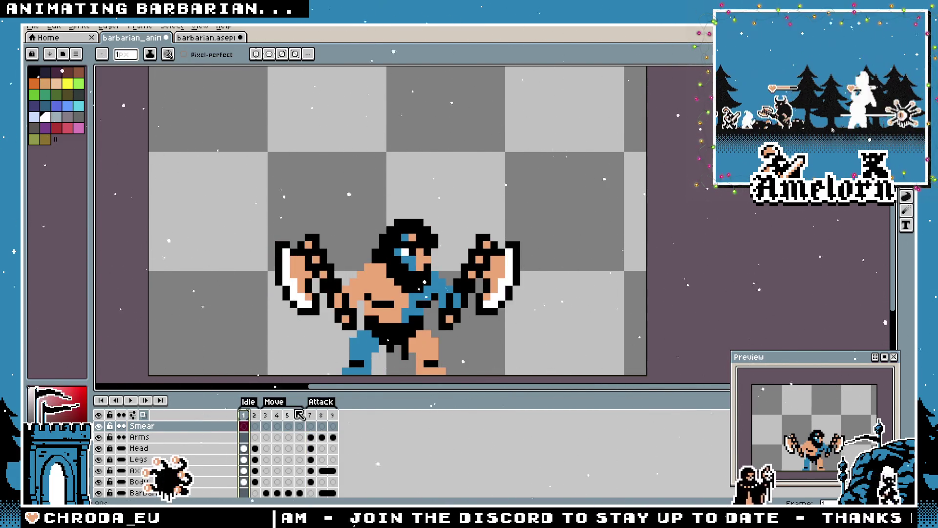
{"action": "left_click", "coordinate": [311, 415]}
{"action": "left_click", "coordinate": [261, 417]}
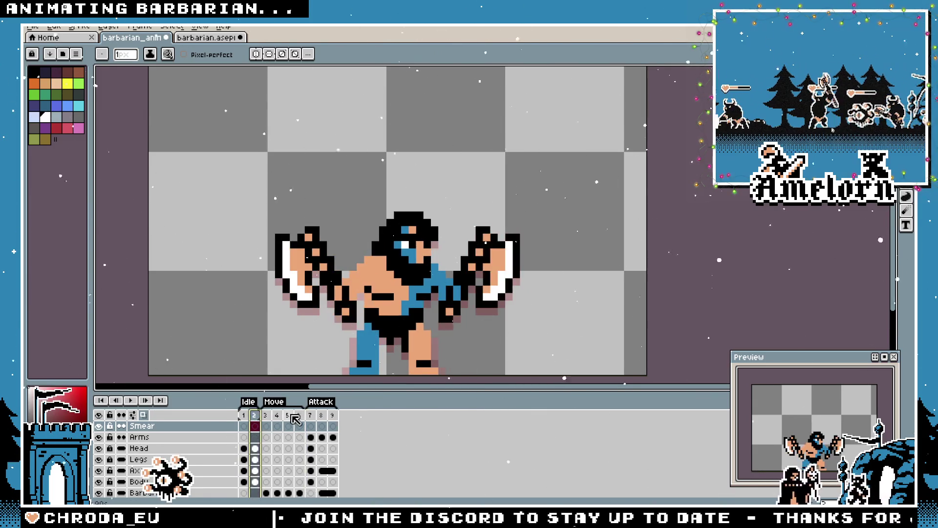
{"action": "left_click", "coordinate": [311, 414]}
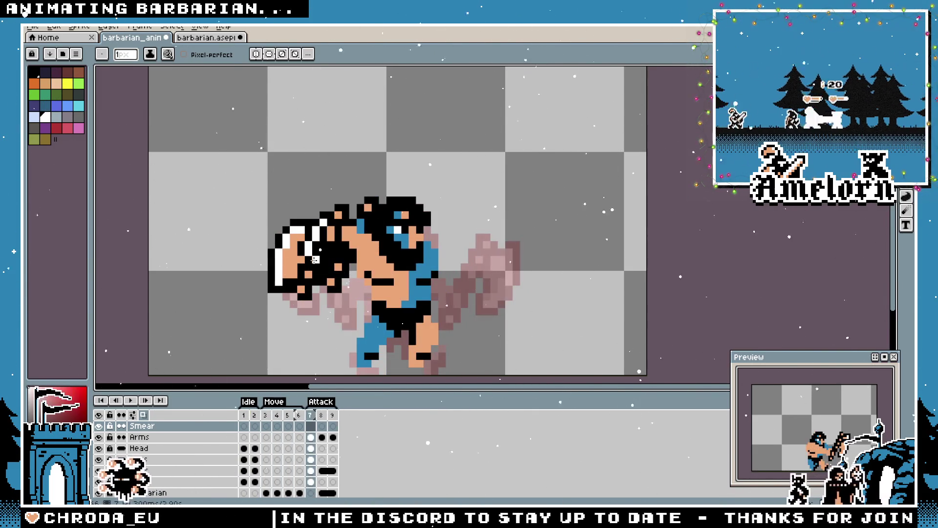
Touch up the axe edge pixels on the Axes layer in frames 7 and 8
{"action": "scroll", "coordinate": [315, 259], "scroll_direction": "up", "scroll_amount": 2}
{"action": "left_click", "coordinate": [163, 470]}
{"action": "left_click_drag", "start_coordinate": [282, 237], "coordinate": [274, 215]}
{"action": "left_click", "coordinate": [258, 288]}
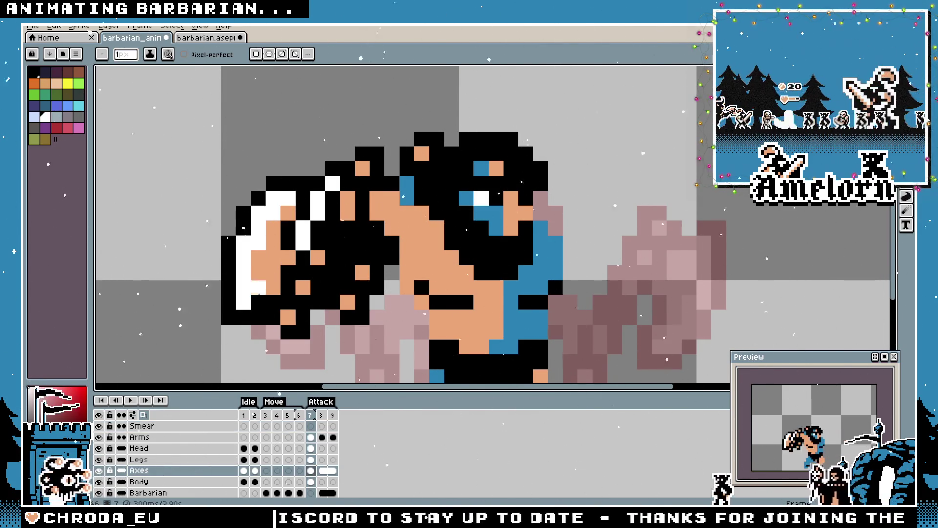
{"action": "key", "text": "Right"}
{"action": "left_click", "coordinate": [706, 326]}
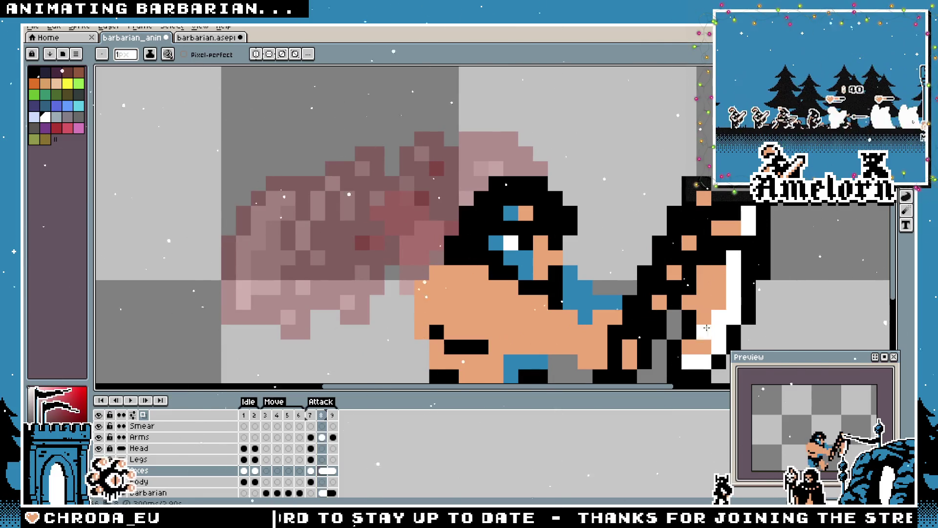
{"action": "scroll", "coordinate": [550, 297], "scroll_direction": "down", "scroll_amount": 2}
{"action": "key", "text": "Right"}
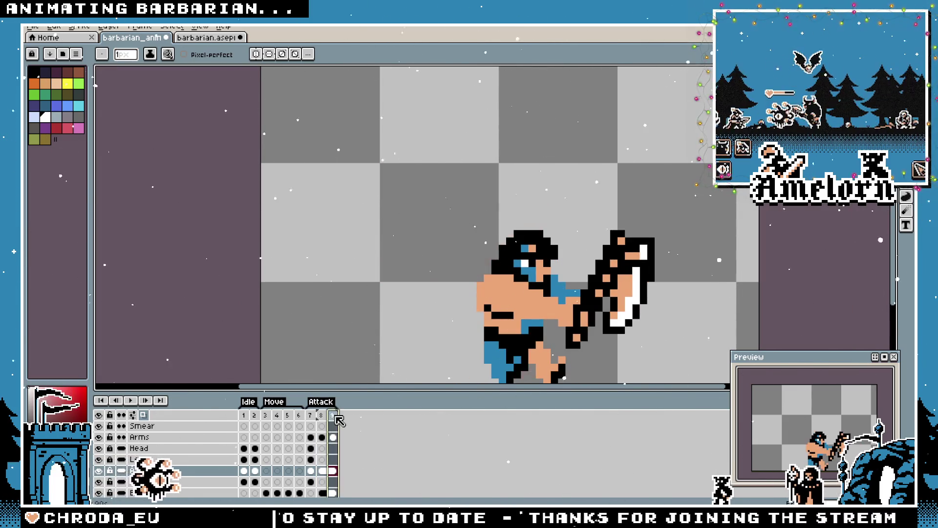
{"action": "scroll", "coordinate": [609, 331], "scroll_direction": "down", "scroll_amount": 3}
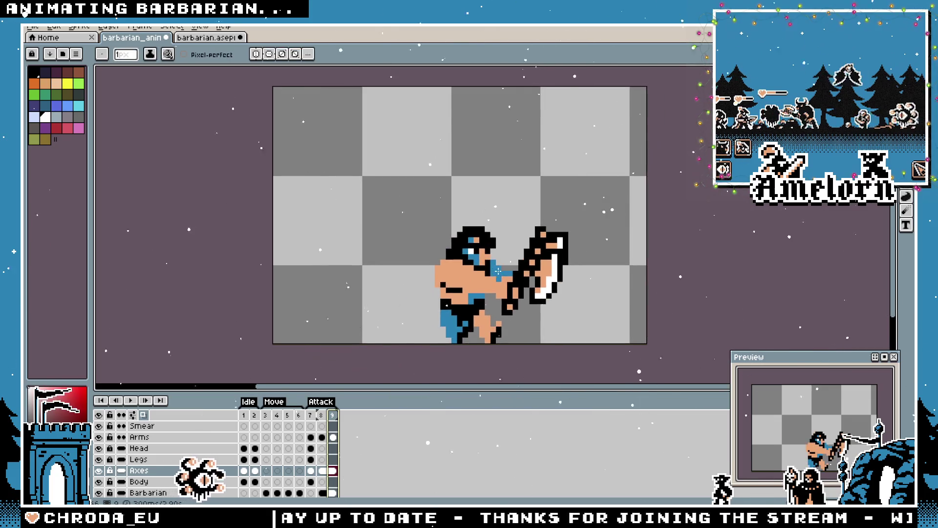
{"action": "scroll", "coordinate": [522, 244], "scroll_direction": "up", "scroll_amount": 1}
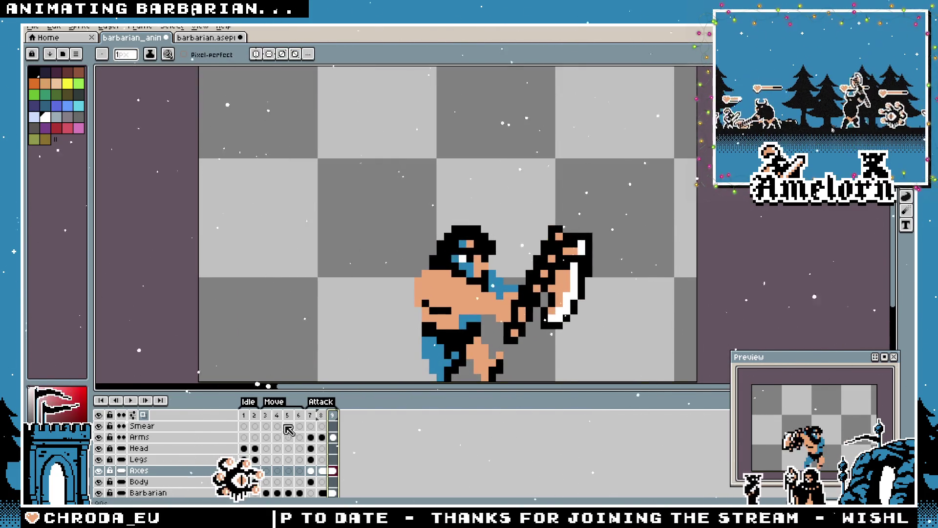
Link the Arms cels of frames 8 and 9 and save the file
{"action": "left_click", "coordinate": [325, 411]}
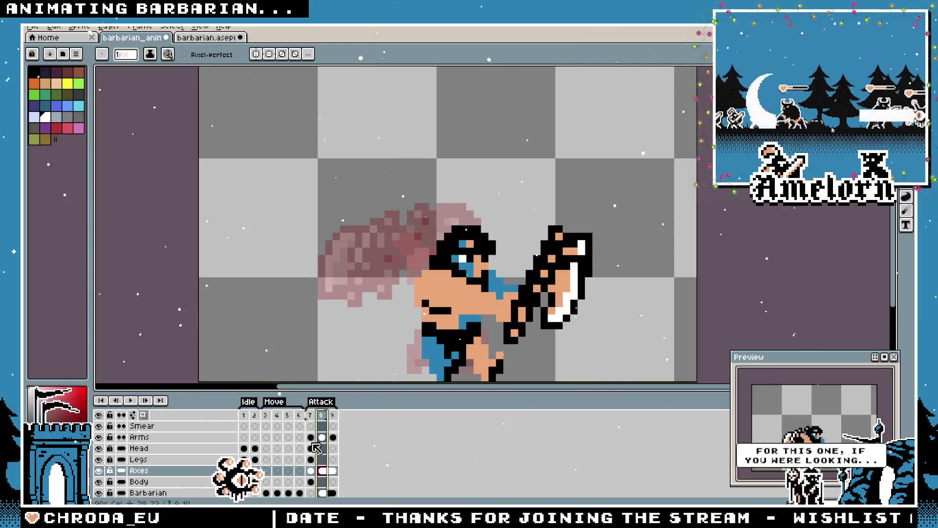
{"action": "left_click", "coordinate": [333, 437]}
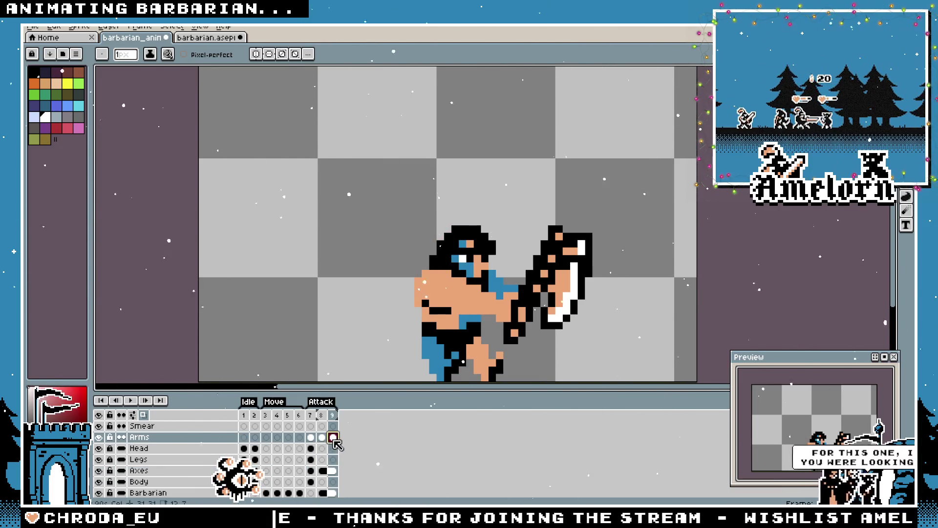
{"action": "left_click", "coordinate": [321, 437], "text": "shift"}
{"action": "right_click", "coordinate": [331, 438]}
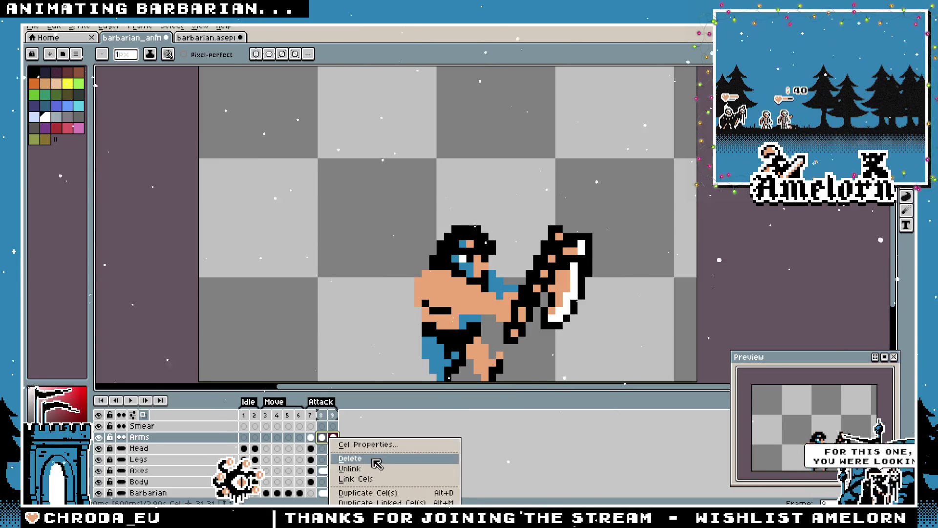
{"action": "left_click", "coordinate": [369, 478]}
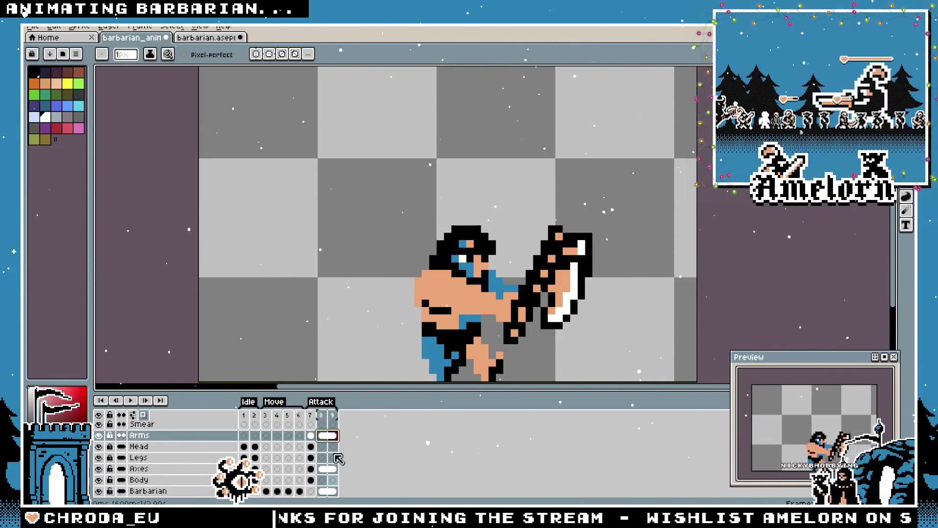
{"action": "left_click", "coordinate": [321, 415]}
{"action": "key", "text": "ctrl+s"}
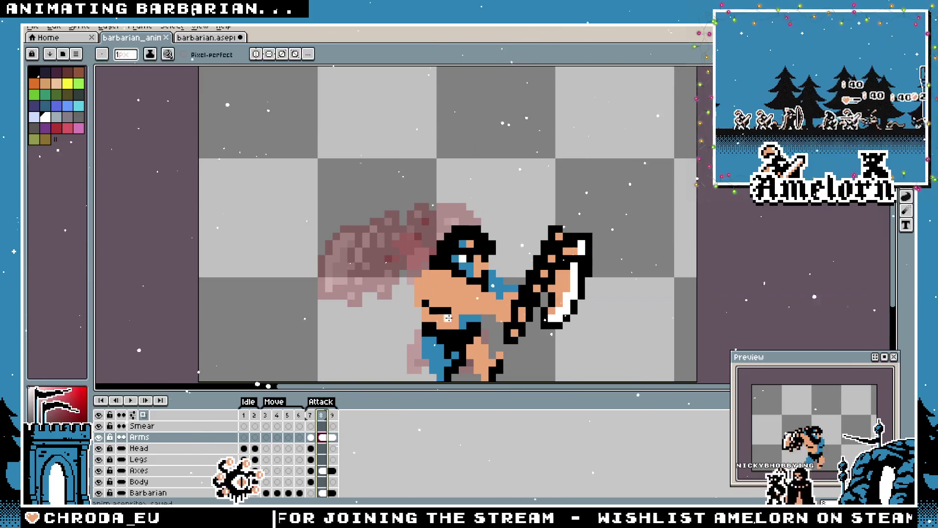
{"action": "scroll", "coordinate": [467, 295], "scroll_direction": "up", "scroll_amount": 1}
{"action": "key", "text": "space"}
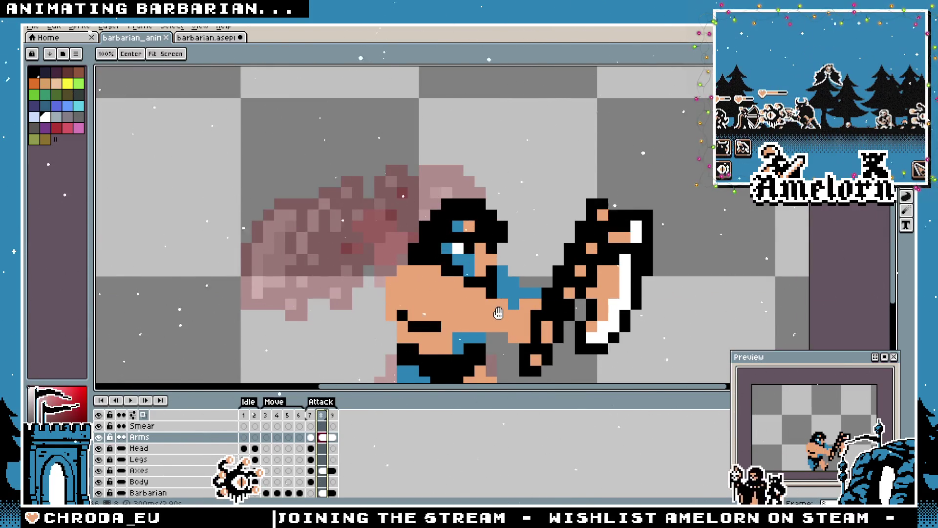
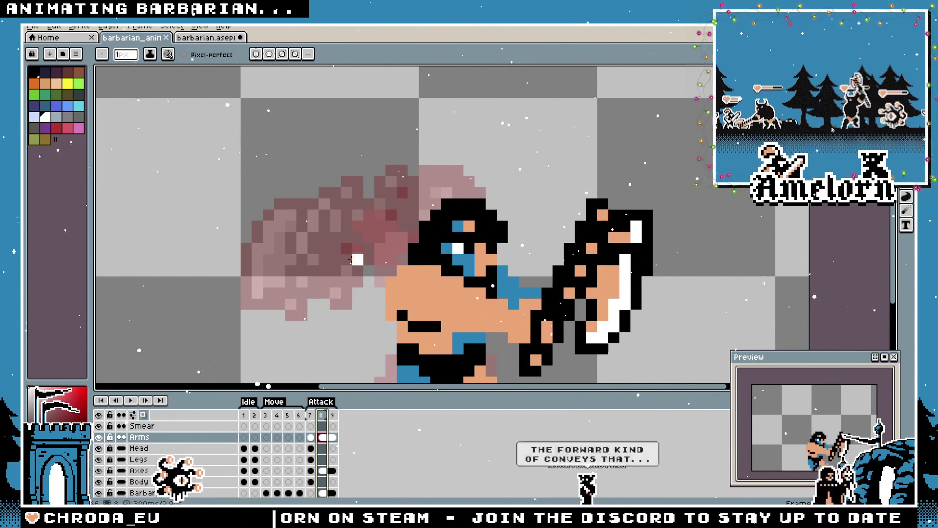
Go to idle frame 1 and marquee-select the blue left leg pixels
{"action": "scroll", "coordinate": [310, 273], "scroll_direction": "down", "scroll_amount": 1}
{"action": "left_click", "coordinate": [244, 414]}
{"action": "left_click_drag", "start_coordinate": [334, 330], "coordinate": [402, 282]}
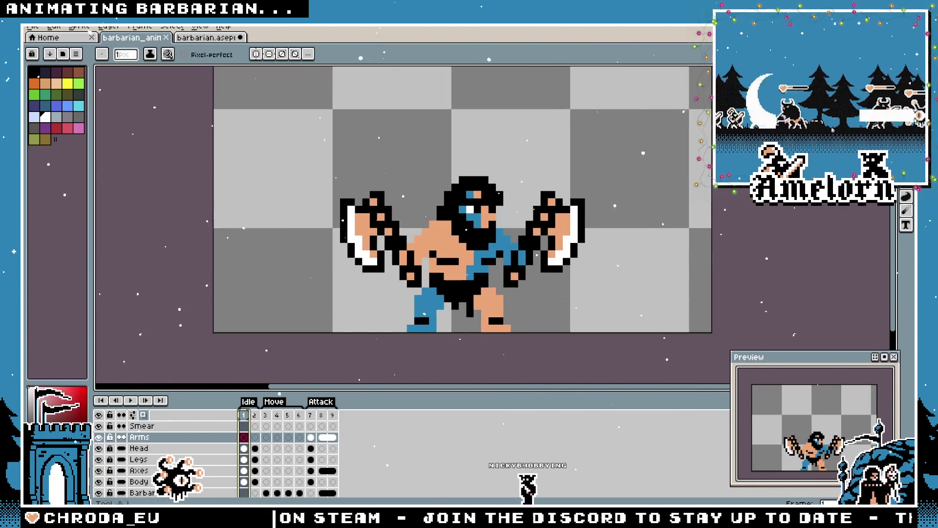
{"action": "key", "text": "m"}
{"action": "scroll", "coordinate": [488, 293], "scroll_direction": "up", "scroll_amount": 2}
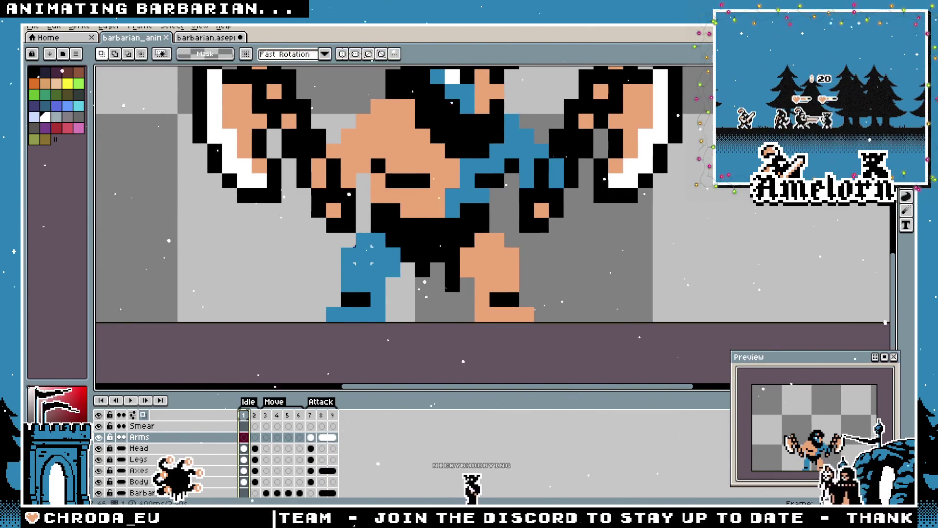
{"action": "left_click_drag", "start_coordinate": [324, 229], "coordinate": [403, 324]}
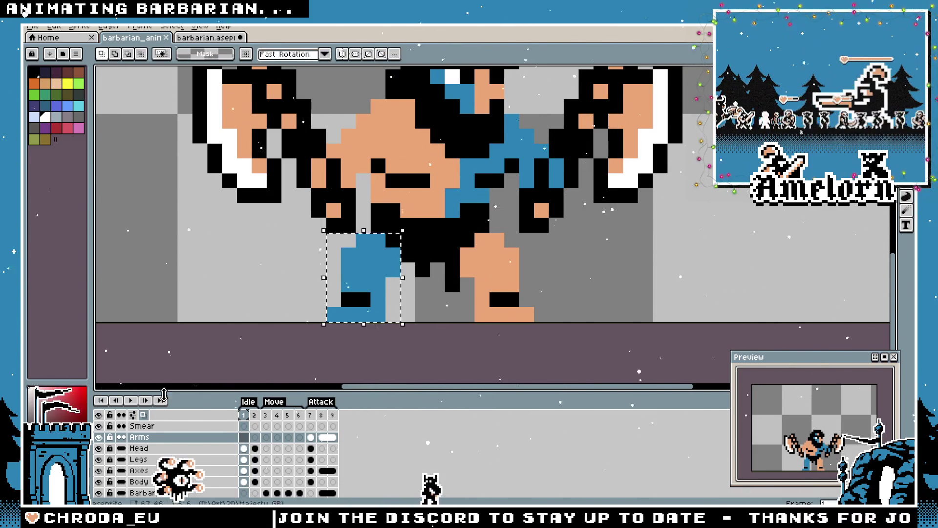
On the Legs layer, save the file and shift the left leg sideways
{"action": "left_click", "coordinate": [161, 494]}
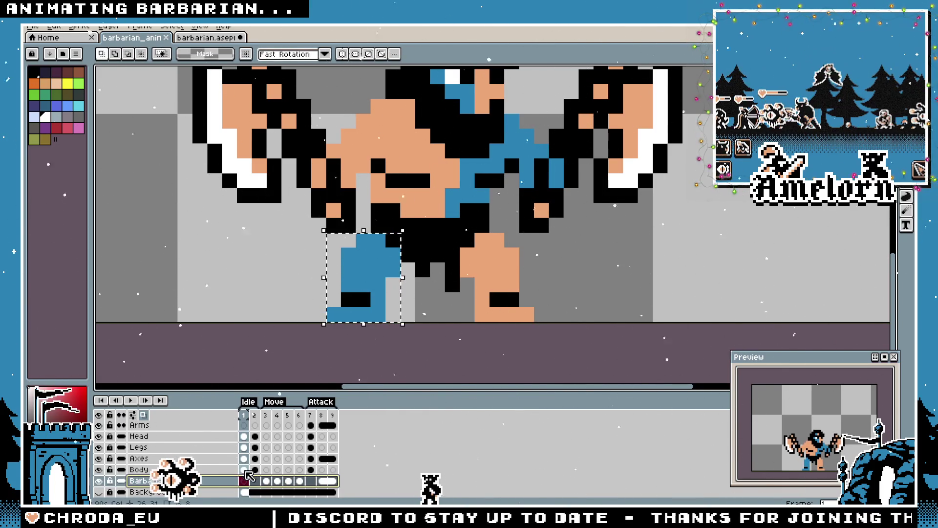
{"action": "left_click", "coordinate": [245, 447]}
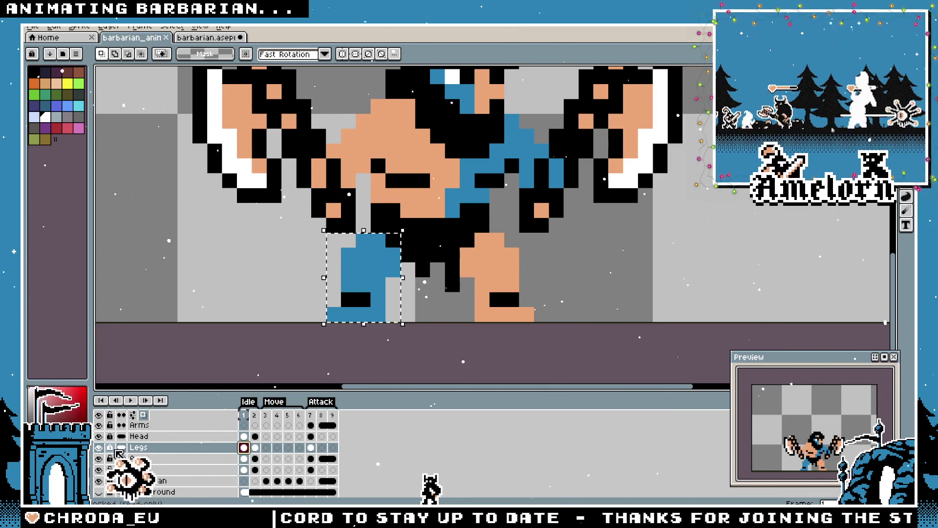
{"action": "key", "text": "ctrl+d"}
{"action": "key", "text": "ctrl+s"}
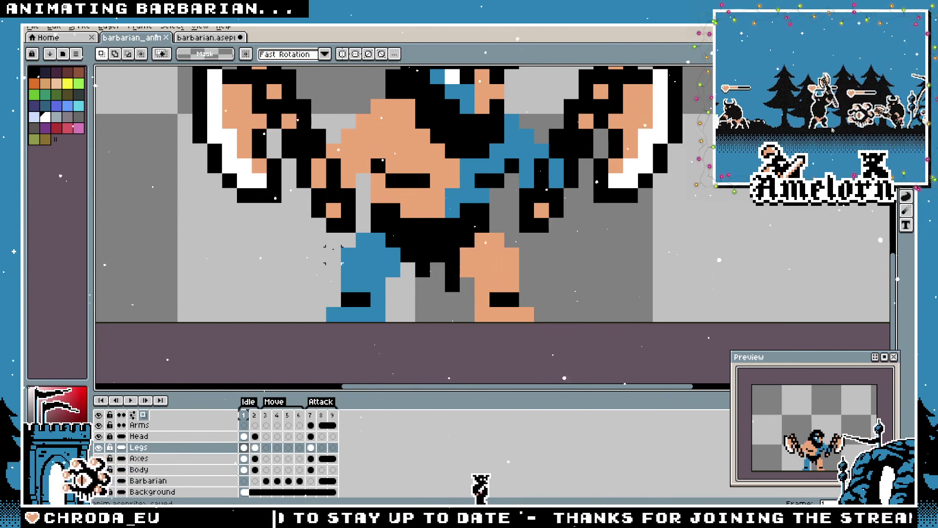
{"action": "mouse_move", "coordinate": [388, 310]}
{"action": "left_mouse_down"}
{"action": "mouse_move", "coordinate": [313, 289]}
{"action": "mouse_move", "coordinate": [377, 293]}
{"action": "left_mouse_up"}
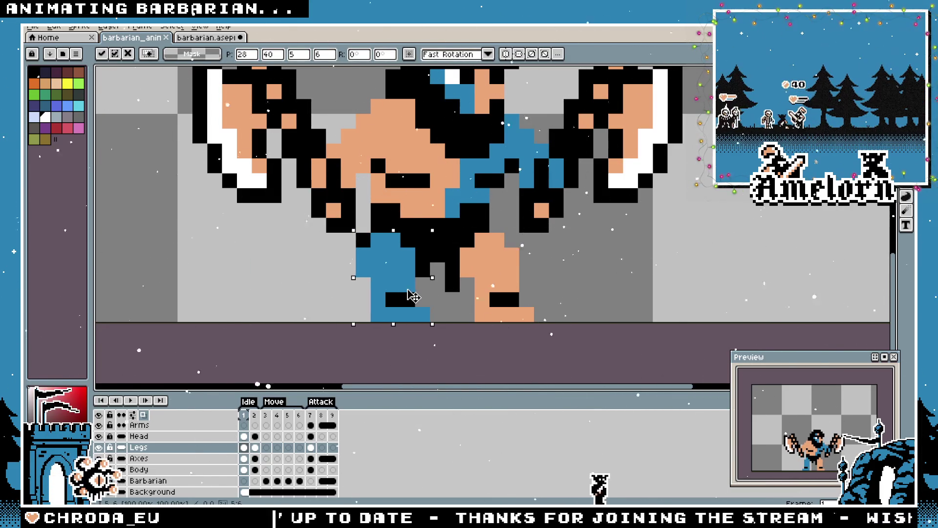
{"action": "key", "text": "Return"}
Erase the stray blue pixels beside the left leg
{"action": "key", "text": "b"}
{"action": "scroll", "coordinate": [272, 269], "scroll_direction": "down", "scroll_amount": 3}
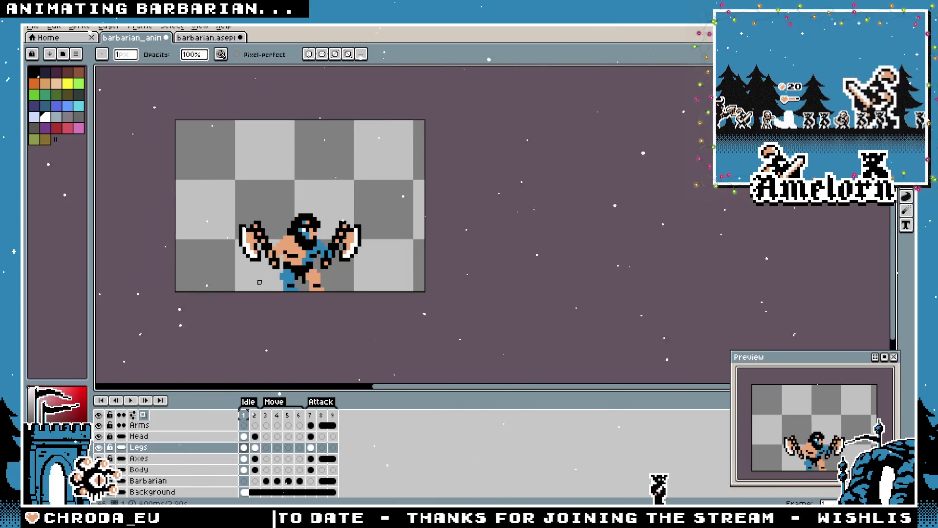
{"action": "scroll", "coordinate": [282, 273], "scroll_direction": "up", "scroll_amount": 1}
{"action": "scroll", "coordinate": [282, 273], "scroll_direction": "up", "scroll_amount": 1}
{"action": "scroll", "coordinate": [299, 279], "scroll_direction": "down", "scroll_amount": 1}
{"action": "scroll", "coordinate": [256, 274], "scroll_direction": "up", "scroll_amount": 5}
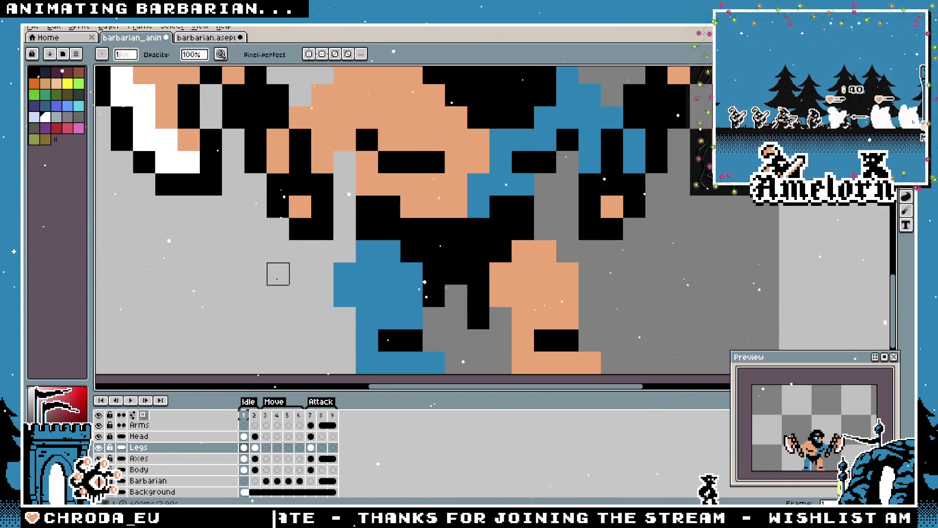
{"action": "scroll", "coordinate": [347, 299], "scroll_direction": "down", "scroll_amount": 2}
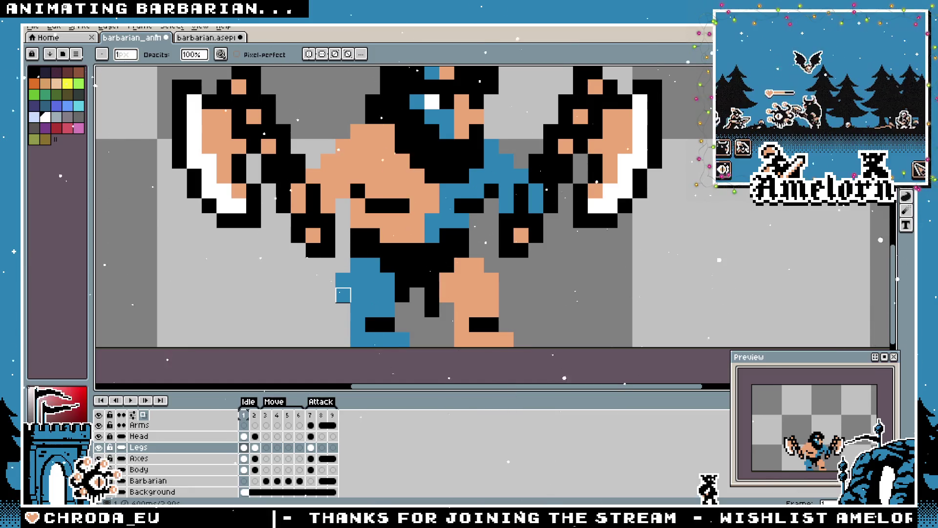
{"action": "scroll", "coordinate": [373, 295], "scroll_direction": "down", "scroll_amount": 3}
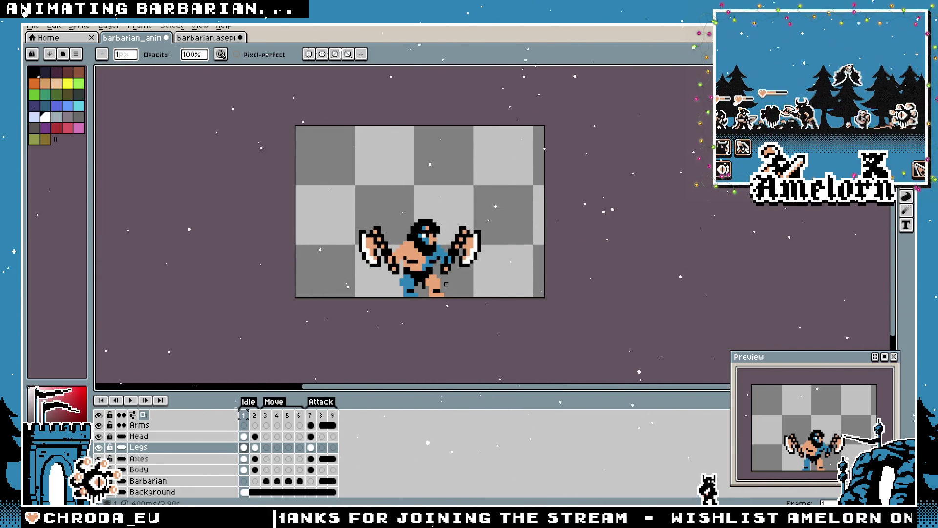
{"action": "scroll", "coordinate": [446, 284], "scroll_direction": "up", "scroll_amount": 3}
{"action": "scroll", "coordinate": [301, 252], "scroll_direction": "up", "scroll_amount": 1}
{"action": "key", "text": "e"}
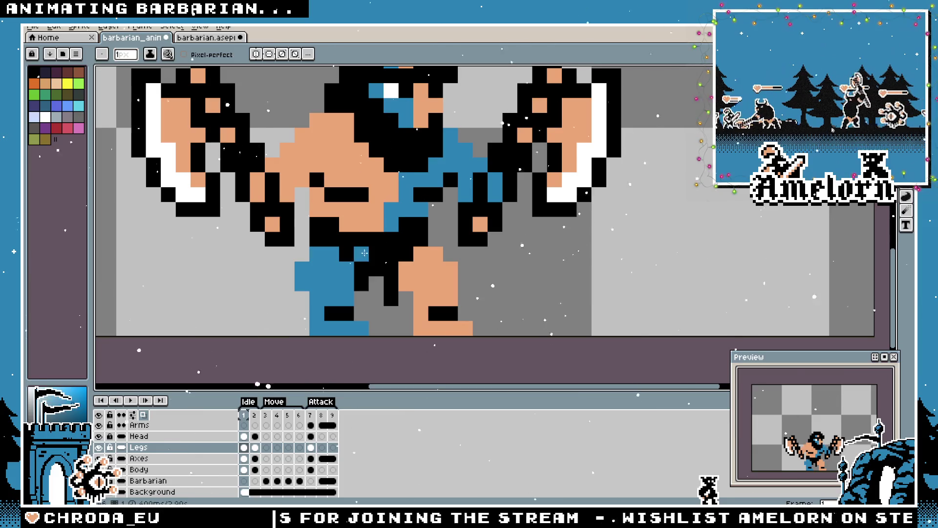
{"action": "left_click_drag", "start_coordinate": [300, 268], "coordinate": [302, 298]}
{"action": "key", "text": "e"}
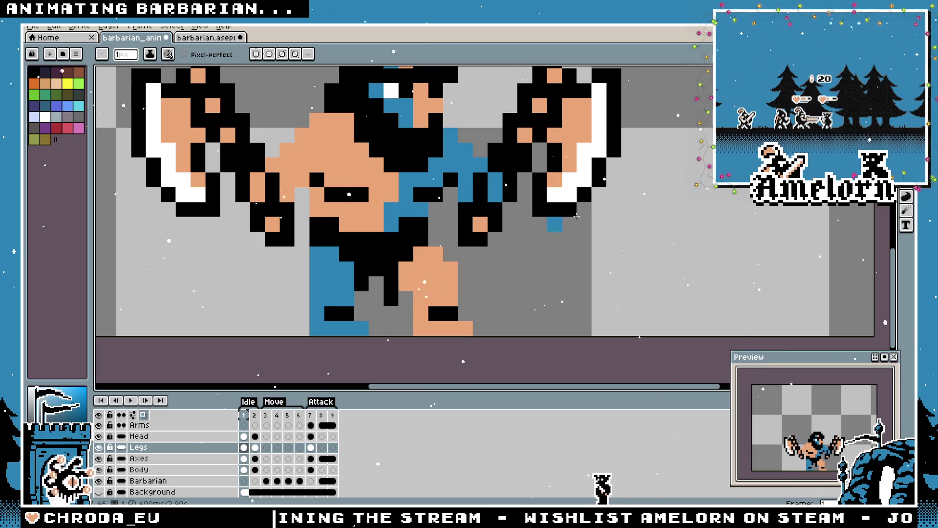
Shift the lower left and right leg blocks to the left
{"action": "key", "text": "m"}
{"action": "scroll", "coordinate": [435, 265], "scroll_direction": "up", "scroll_amount": 2}
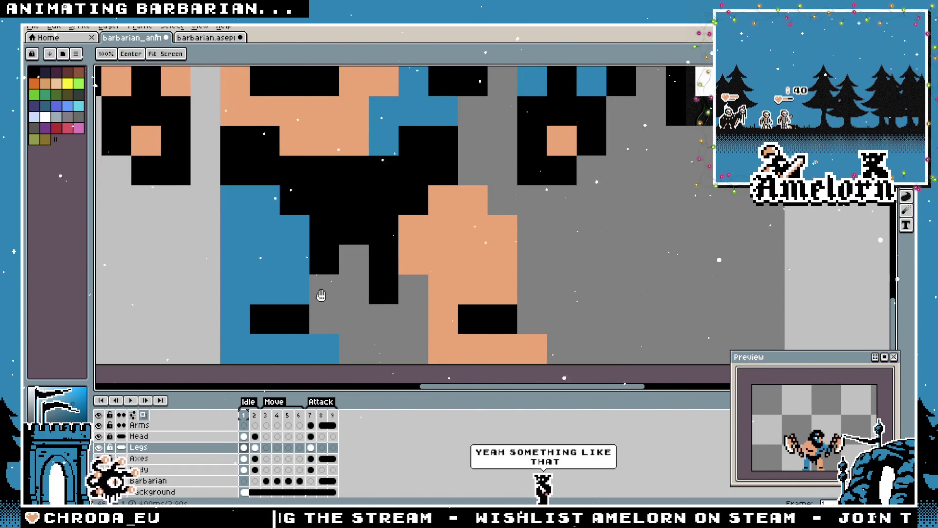
{"action": "scroll", "coordinate": [436, 264], "scroll_direction": "down", "scroll_amount": 1}
{"action": "mouse_move", "coordinate": [452, 320]}
{"action": "left_mouse_down"}
{"action": "mouse_move", "coordinate": [401, 250]}
{"action": "mouse_move", "coordinate": [335, 250]}
{"action": "mouse_move", "coordinate": [319, 274]}
{"action": "left_mouse_up"}
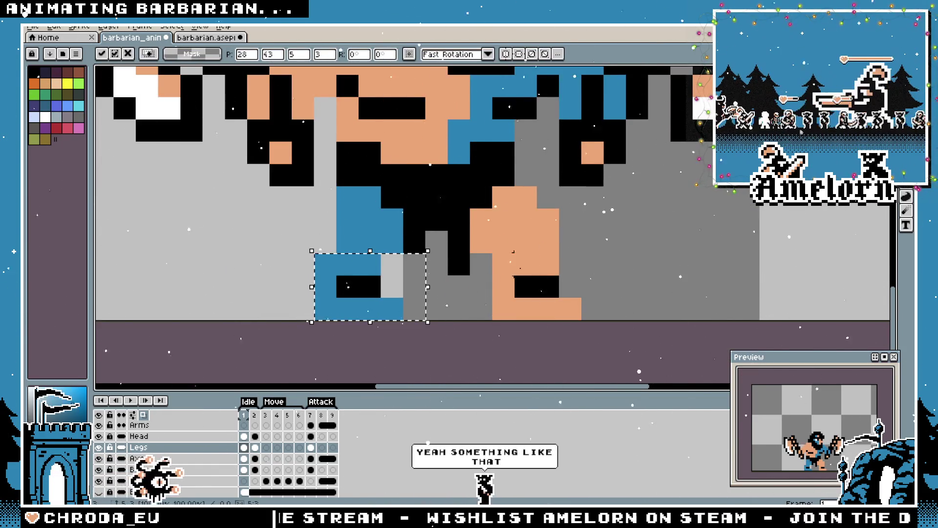
{"action": "left_click", "coordinate": [592, 264]}
{"action": "left_click_drag", "start_coordinate": [606, 250], "coordinate": [492, 318]}
{"action": "left_click_drag", "start_coordinate": [545, 287], "coordinate": [522, 287]}
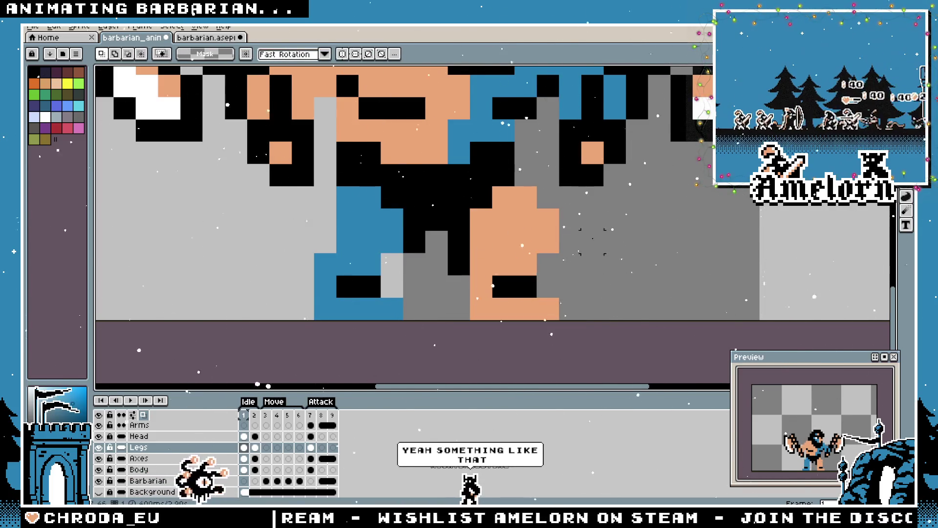
{"action": "scroll", "coordinate": [593, 234], "scroll_direction": "down", "scroll_amount": 3}
{"action": "scroll", "coordinate": [593, 235], "scroll_direction": "up", "scroll_amount": 3}
Nudge the selected legs down one pixel and commit
{"action": "key", "text": "b"}
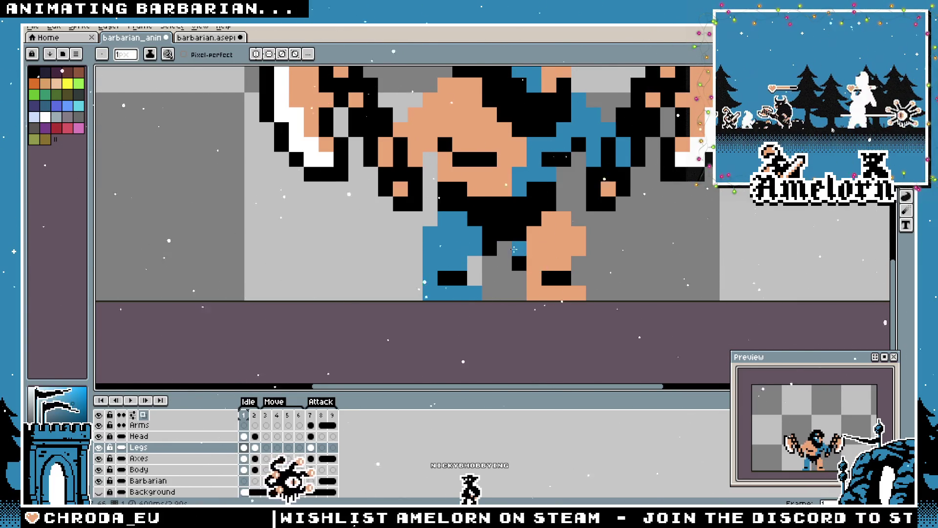
{"action": "scroll", "coordinate": [575, 283], "scroll_direction": "down", "scroll_amount": 3}
{"action": "scroll", "coordinate": [604, 270], "scroll_direction": "up", "scroll_amount": 4}
{"action": "key", "text": "m"}
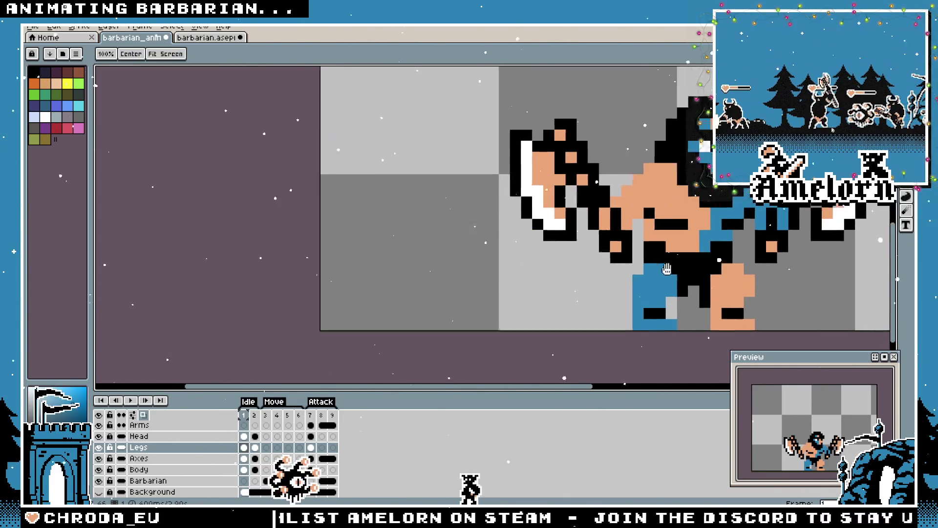
{"action": "scroll", "coordinate": [361, 254], "scroll_direction": "up", "scroll_amount": 2}
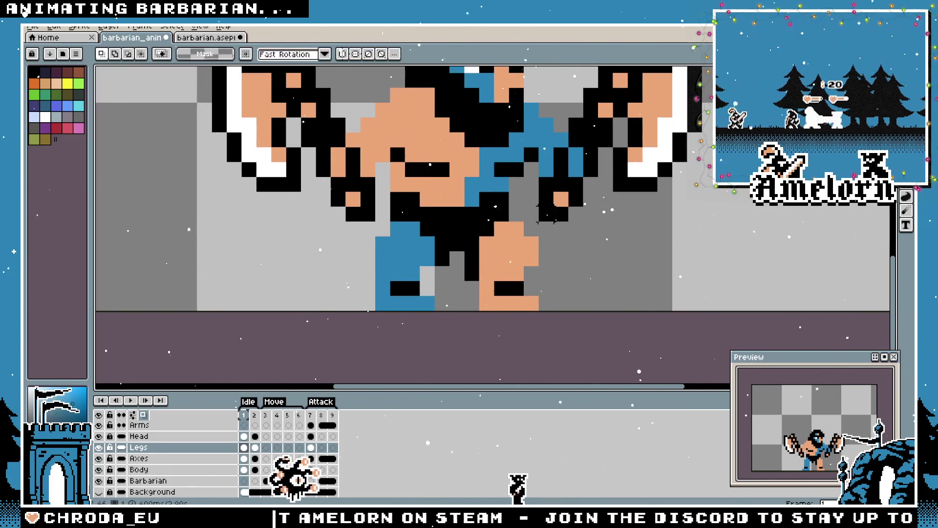
{"action": "key", "text": "Down"}
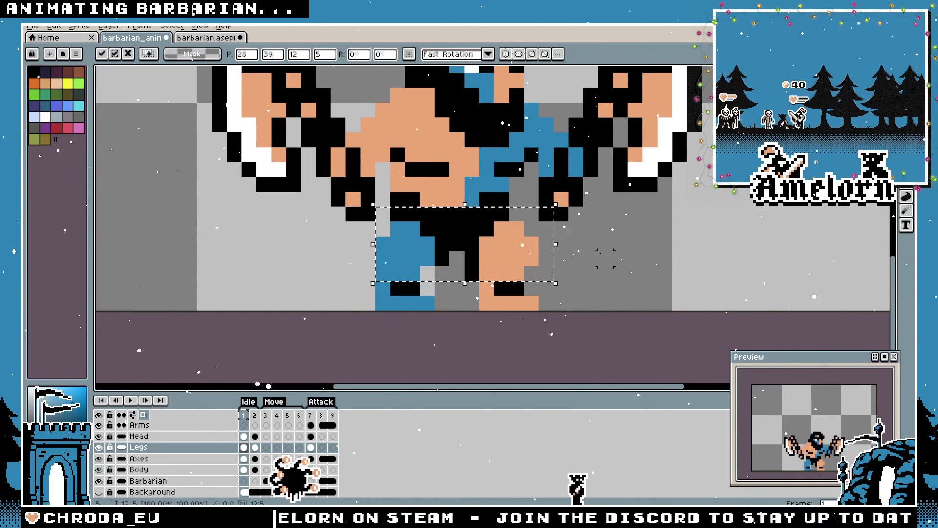
{"action": "key", "text": "Return"}
Select the upper legs in a wider box and nudge them one pixel right
{"action": "left_click_drag", "start_coordinate": [377, 222], "coordinate": [569, 268]}
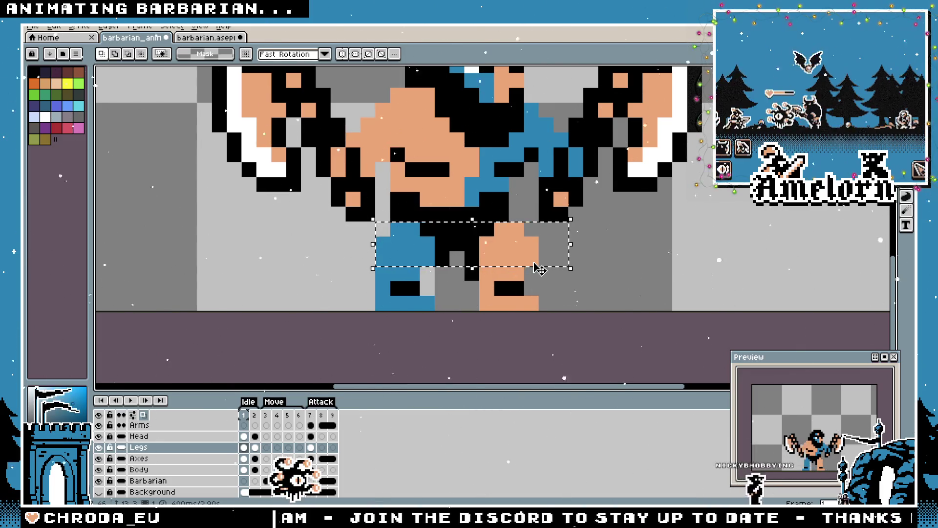
{"action": "key", "text": "Right"}
{"action": "key", "text": "ctrl+d"}
{"action": "scroll", "coordinate": [542, 290], "scroll_direction": "down", "scroll_amount": 3}
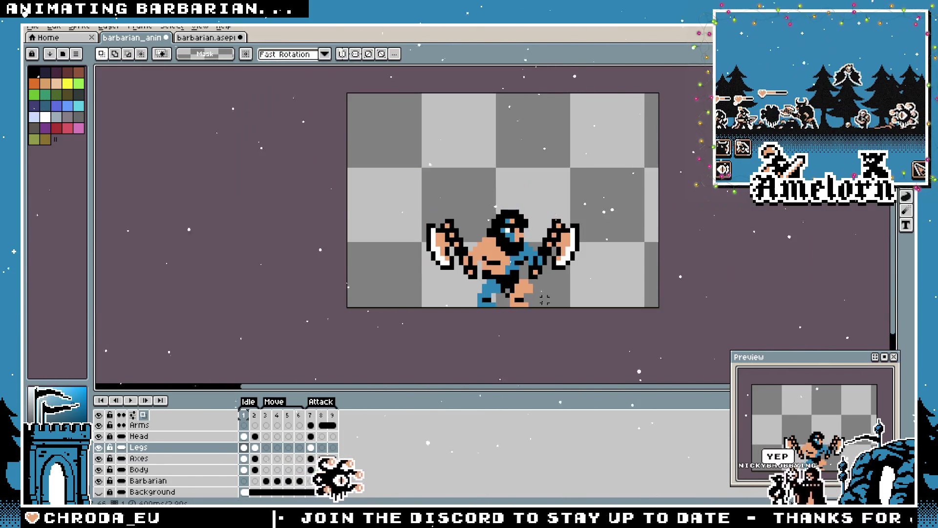
{"action": "scroll", "coordinate": [542, 291], "scroll_direction": "up", "scroll_amount": 3}
Shift the upper legs one pixel left, then one pixel down
{"action": "left_click_drag", "start_coordinate": [372, 240], "coordinate": [557, 286]}
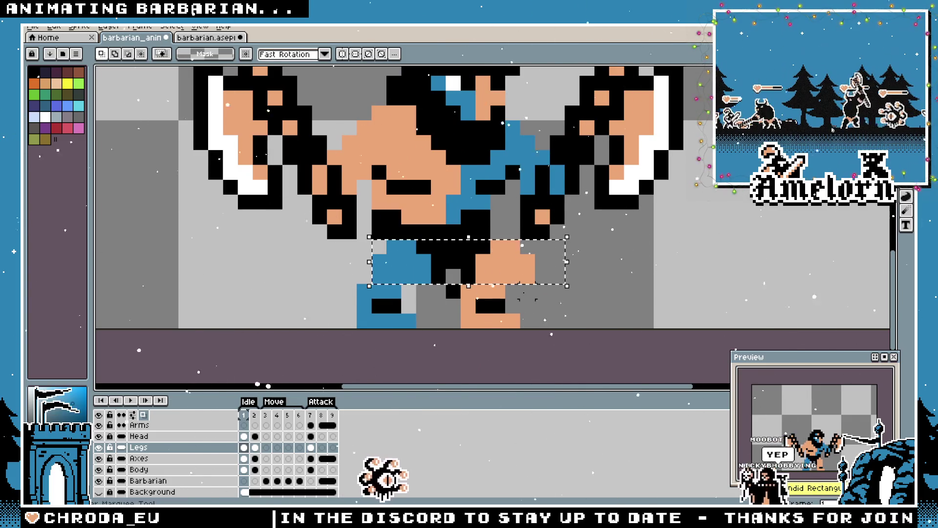
{"action": "key", "text": "Left"}
{"action": "key", "text": "ctrl+d"}
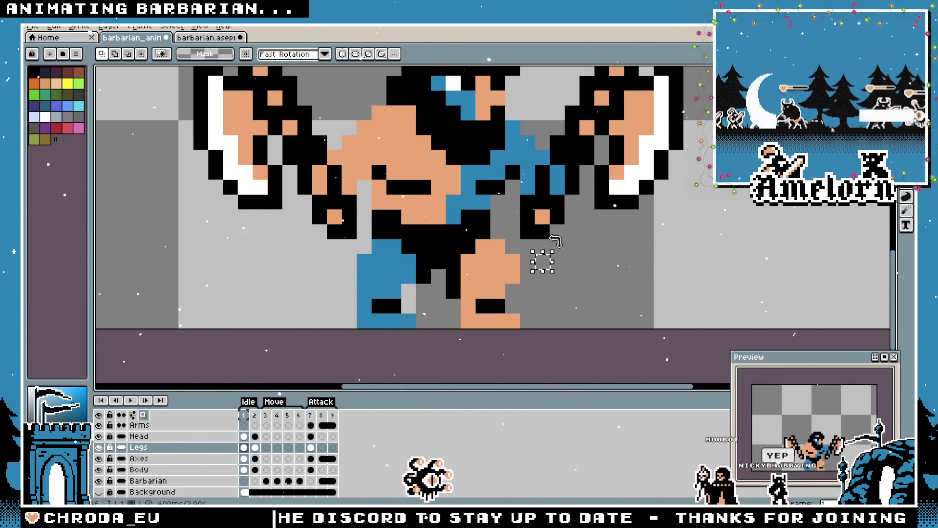
{"action": "left_click_drag", "start_coordinate": [339, 238], "coordinate": [597, 286]}
{"action": "key", "text": "Down"}
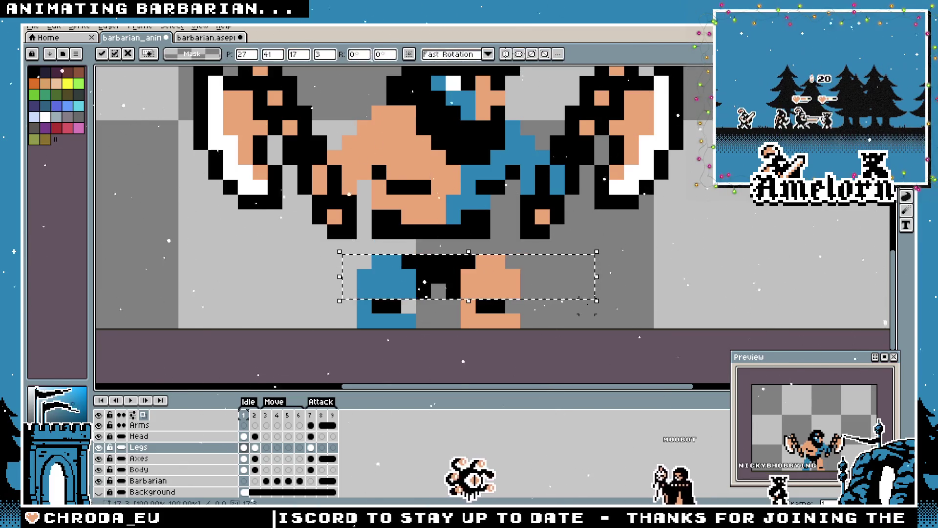
{"action": "key", "text": "ctrl+d"}
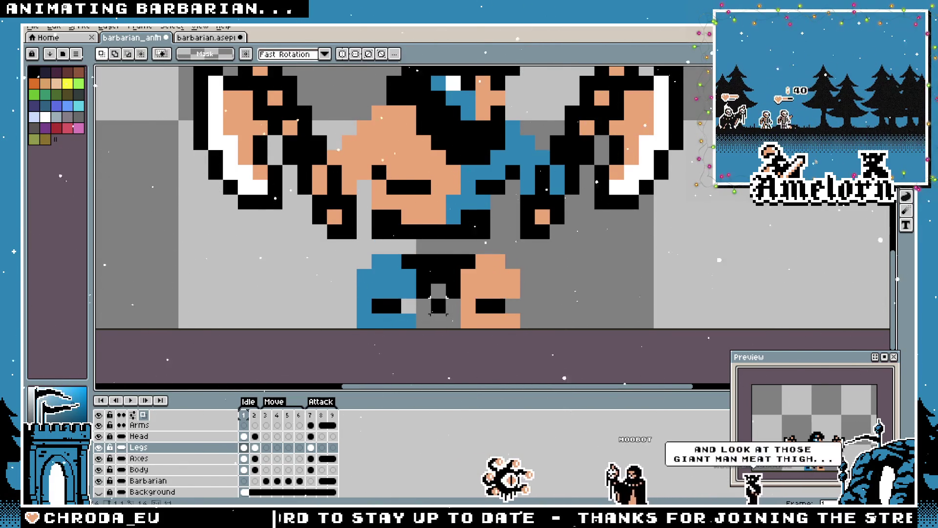
Move the left and right boots each one pixel left
{"action": "left_click_drag", "start_coordinate": [337, 293], "coordinate": [440, 327]}
{"action": "key", "text": "Left"}
{"action": "key", "text": "ctrl+d"}
{"action": "left_click_drag", "start_coordinate": [430, 294], "coordinate": [535, 327]}
{"action": "key", "text": "Left"}
{"action": "key", "text": "ctrl+d"}
Raise the whole leg block one pixel
{"action": "left_click_drag", "start_coordinate": [566, 251], "coordinate": [252, 330]}
{"action": "left_click_drag", "start_coordinate": [439, 296], "coordinate": [450, 283]}
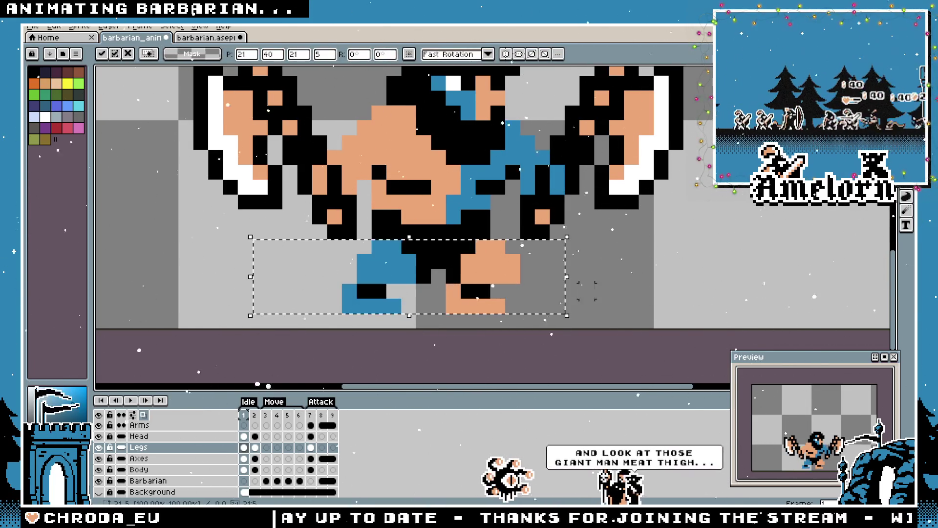
{"action": "key", "text": "ctrl+d"}
Sample the skin orange from the legs as the pencil colour
{"action": "scroll", "coordinate": [587, 292], "scroll_direction": "down", "scroll_amount": 4}
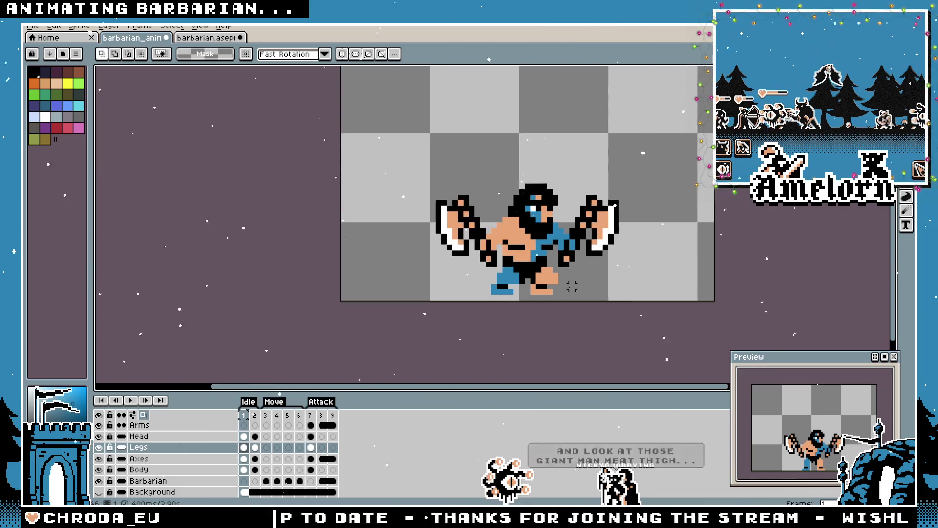
{"action": "scroll", "coordinate": [572, 287], "scroll_direction": "up", "scroll_amount": 3}
{"action": "key", "text": "b"}
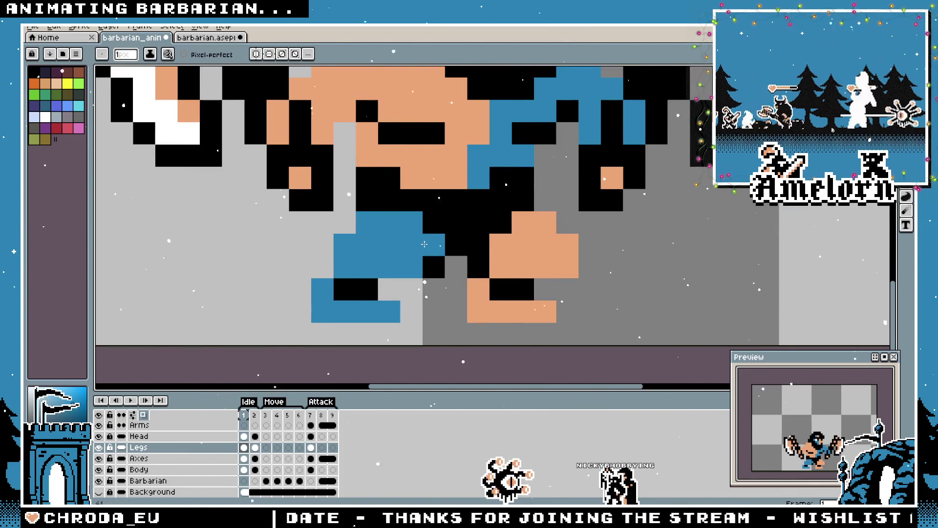
{"action": "left_click", "coordinate": [499, 255], "text": "alt"}
{"action": "scroll", "coordinate": [582, 265], "scroll_direction": "down", "scroll_amount": 3}
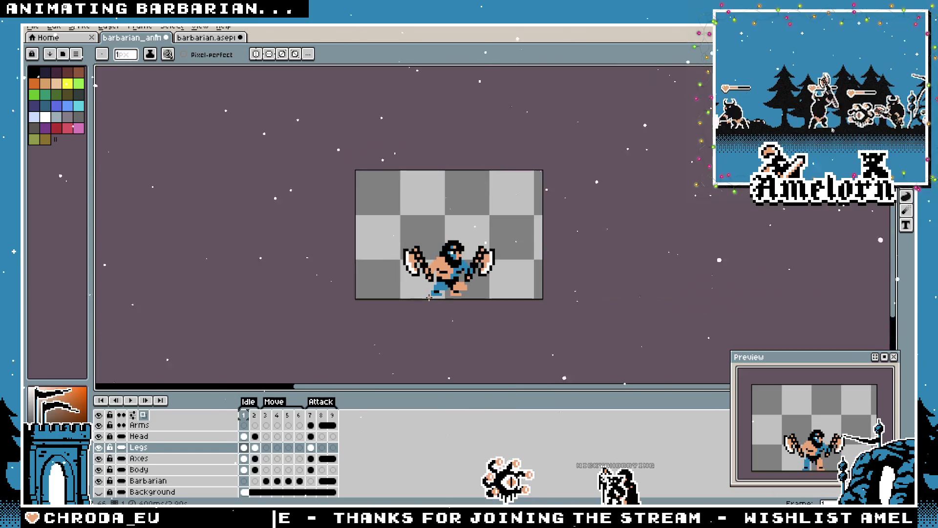
Inspect the legs in frame 1, sampling colours with the eyedropper and returning to the pencil
{"action": "scroll", "coordinate": [426, 298], "scroll_direction": "up", "scroll_amount": 2}
{"action": "key", "text": "v"}
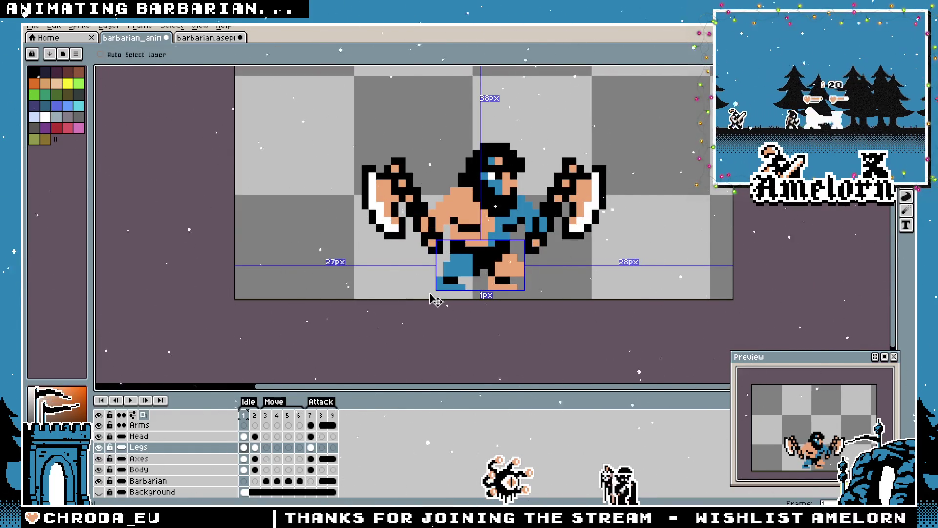
{"action": "key", "text": "b"}
{"action": "scroll", "coordinate": [430, 293], "scroll_direction": "up", "scroll_amount": 2}
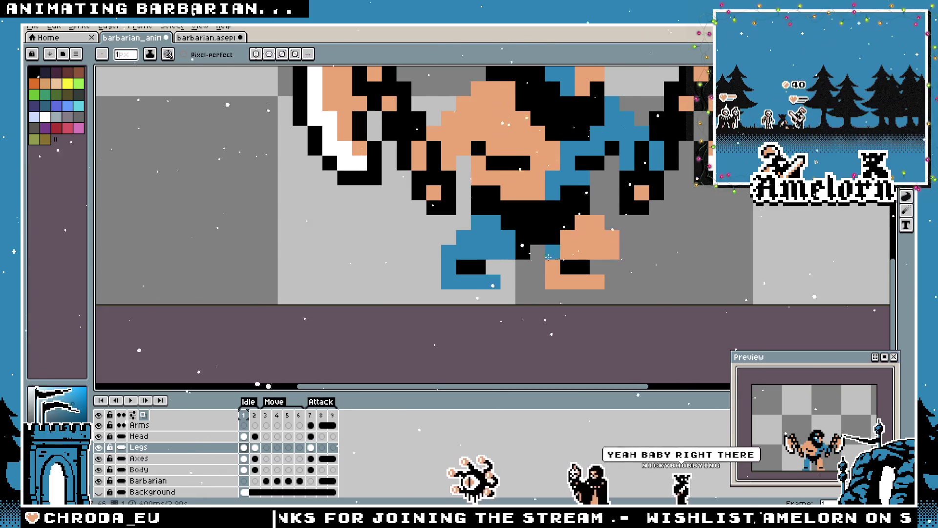
{"action": "scroll", "coordinate": [458, 287], "scroll_direction": "down", "scroll_amount": 3}
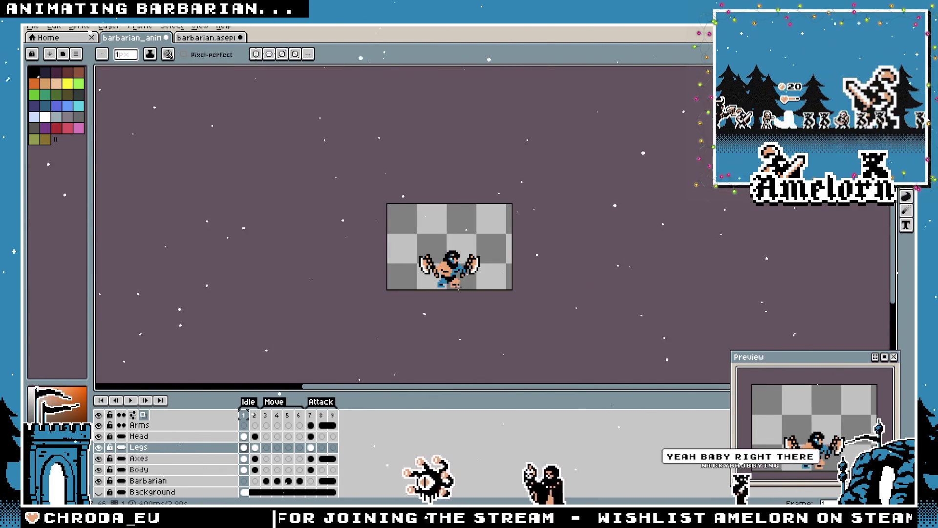
{"action": "scroll", "coordinate": [457, 287], "scroll_direction": "up", "scroll_amount": 6}
{"action": "key", "text": "i"}
{"action": "key", "text": "b"}
{"action": "scroll", "coordinate": [362, 322], "scroll_direction": "down", "scroll_amount": 5}
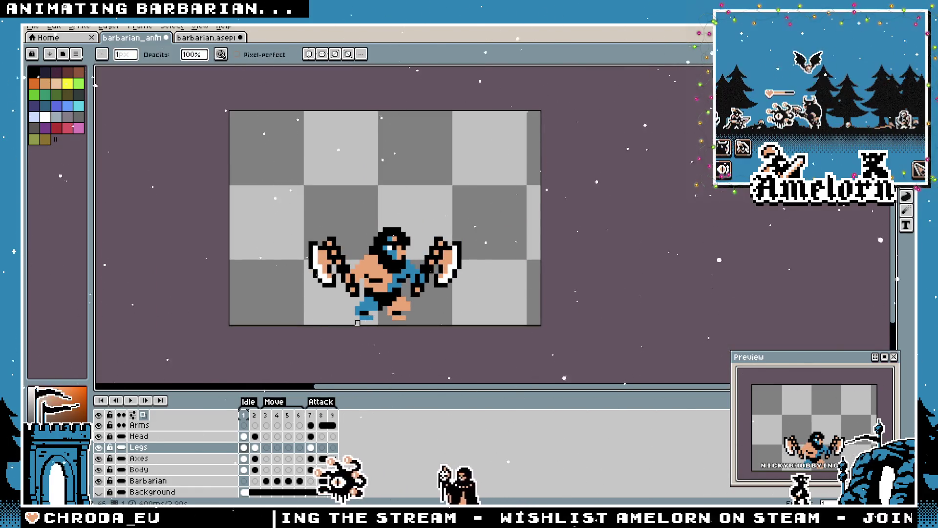
{"action": "scroll", "coordinate": [357, 323], "scroll_direction": "up", "scroll_amount": 3}
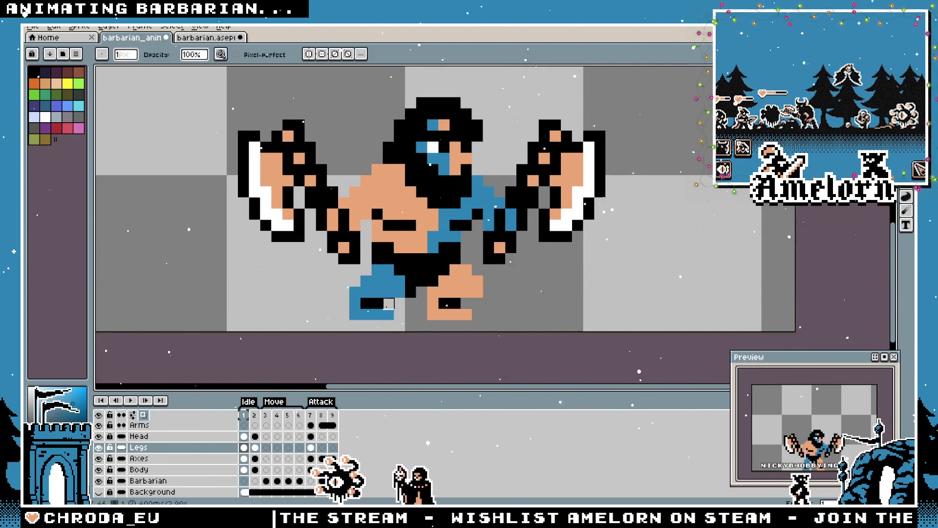
{"action": "scroll", "coordinate": [382, 304], "scroll_direction": "up", "scroll_amount": 2}
{"action": "key", "text": "i"}
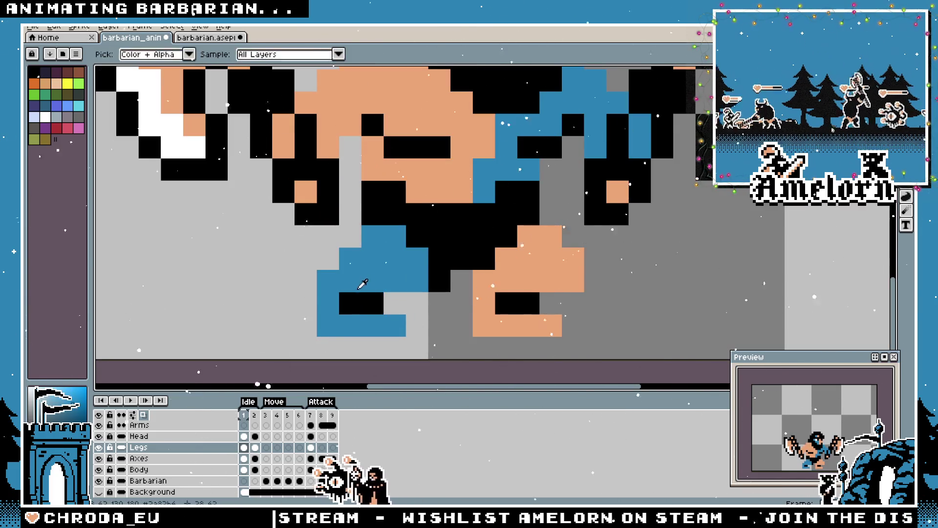
{"action": "key", "text": "b"}
{"action": "scroll", "coordinate": [372, 293], "scroll_direction": "down", "scroll_amount": 5}
{"action": "scroll", "coordinate": [382, 298], "scroll_direction": "up", "scroll_amount": 3}
{"action": "scroll", "coordinate": [393, 301], "scroll_direction": "down", "scroll_amount": 3}
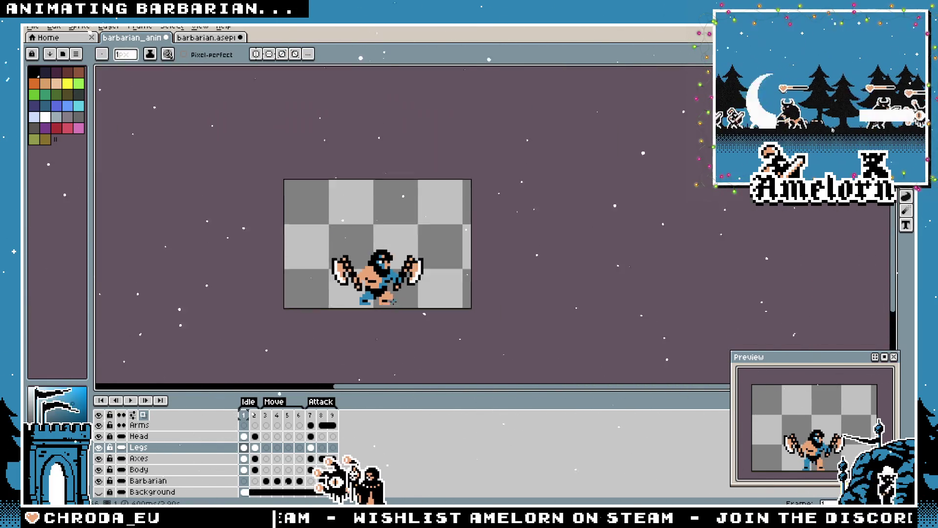
{"action": "scroll", "coordinate": [392, 302], "scroll_direction": "up", "scroll_amount": 4}
Undo the recent leg shifts to settle the legs' position
{"action": "key", "text": "v"}
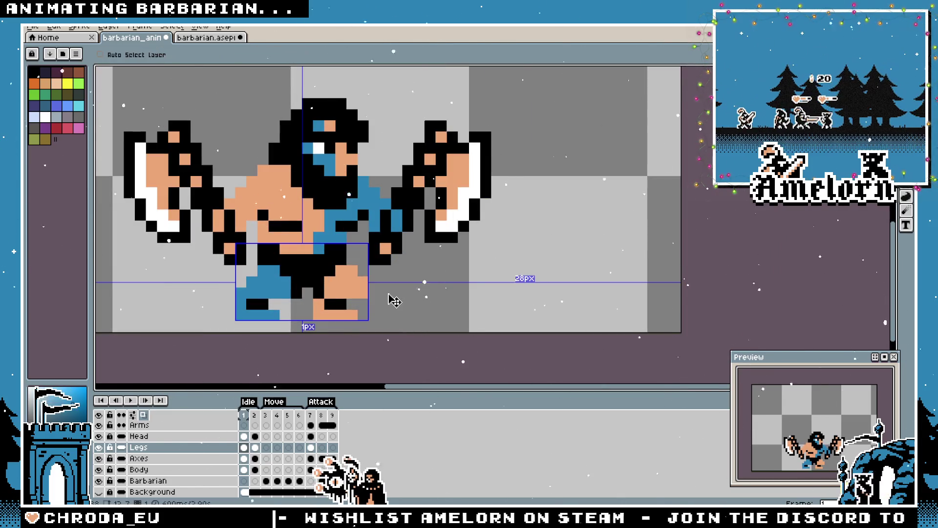
{"action": "key", "text": "ctrl+z"}
{"action": "key", "text": "ctrl+z"}
{"action": "key", "text": "ctrl+z"}
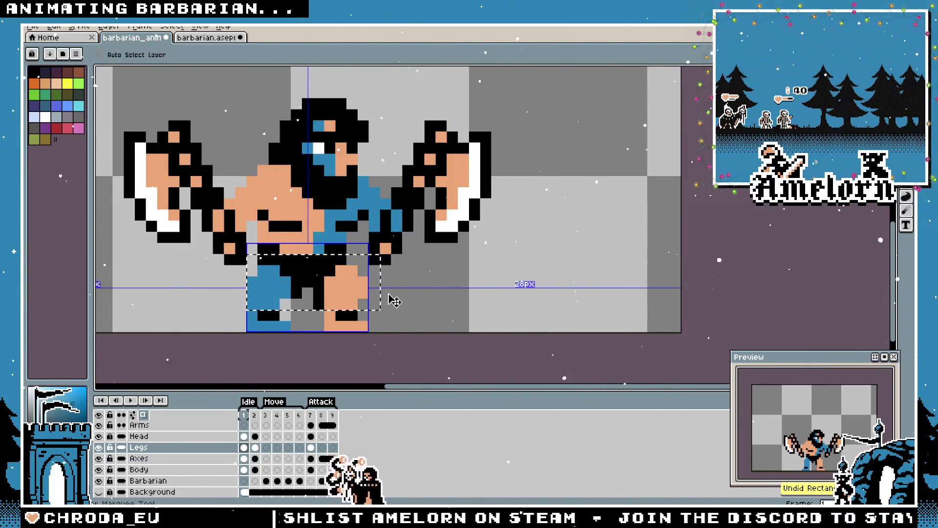
{"action": "key", "text": "ctrl+z"}
{"action": "key", "text": "ctrl+z"}
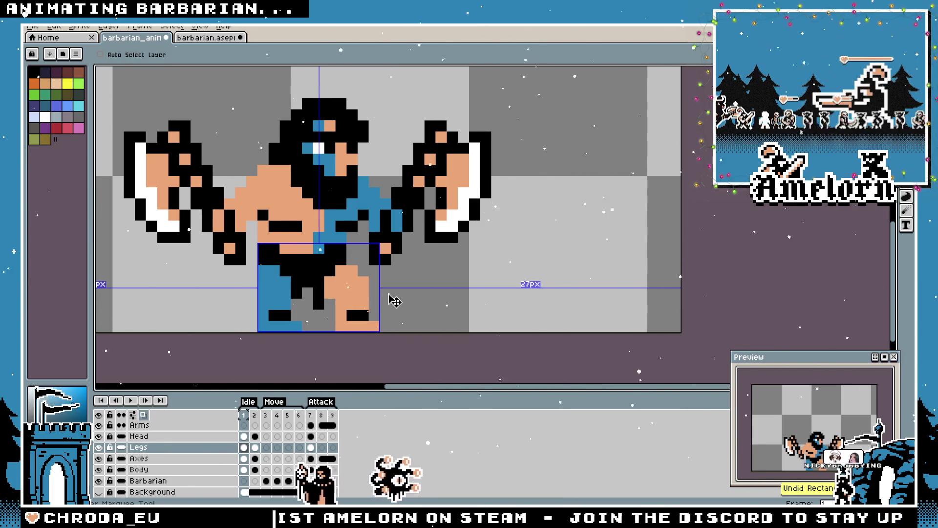
{"action": "key", "text": "ctrl+z"}
{"action": "key", "text": "ctrl+z"}
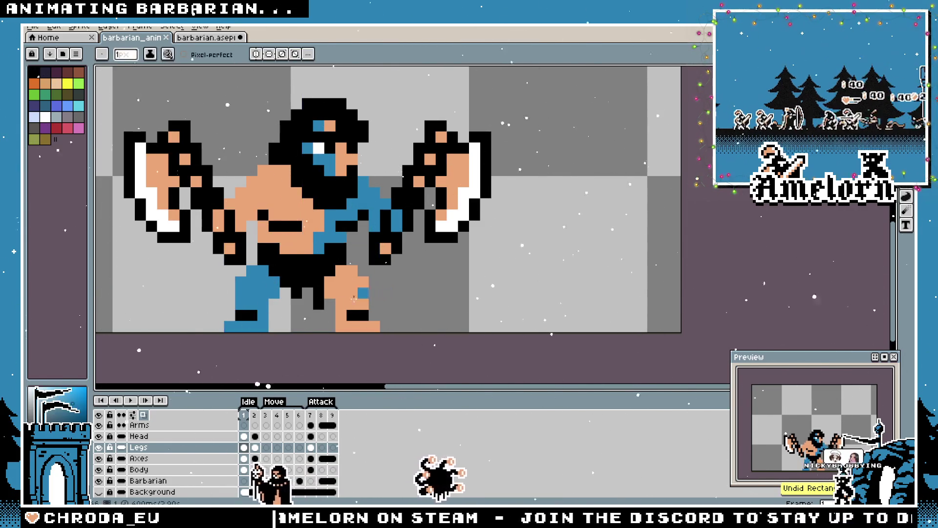
Step through idle frame 2 and frame 3 on to attack frame 7
{"action": "left_click", "coordinate": [254, 415]}
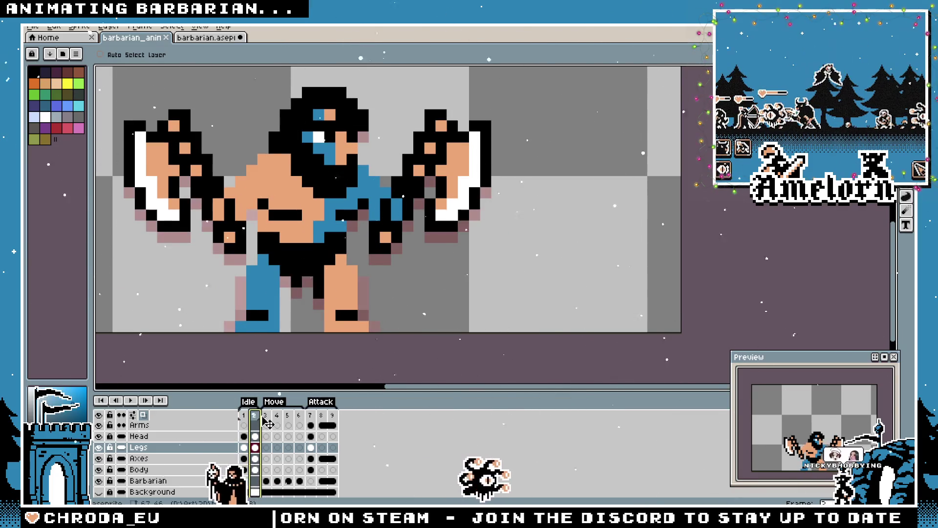
{"action": "left_click", "coordinate": [268, 420]}
{"action": "key", "text": "Right"}
{"action": "key", "text": "Right"}
{"action": "key", "text": "Right"}
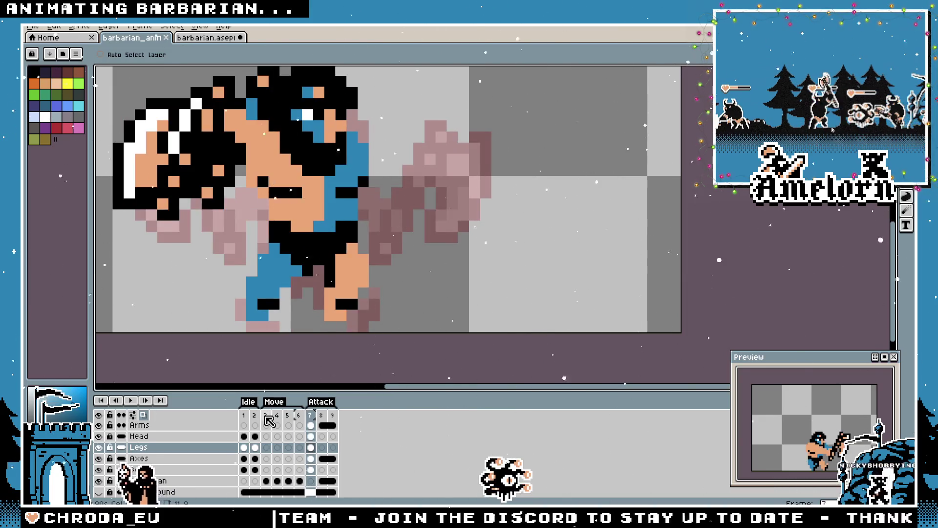
Compare attack frames 7 and 8, toggling the onion skin with F3
{"action": "key", "text": "Right"}
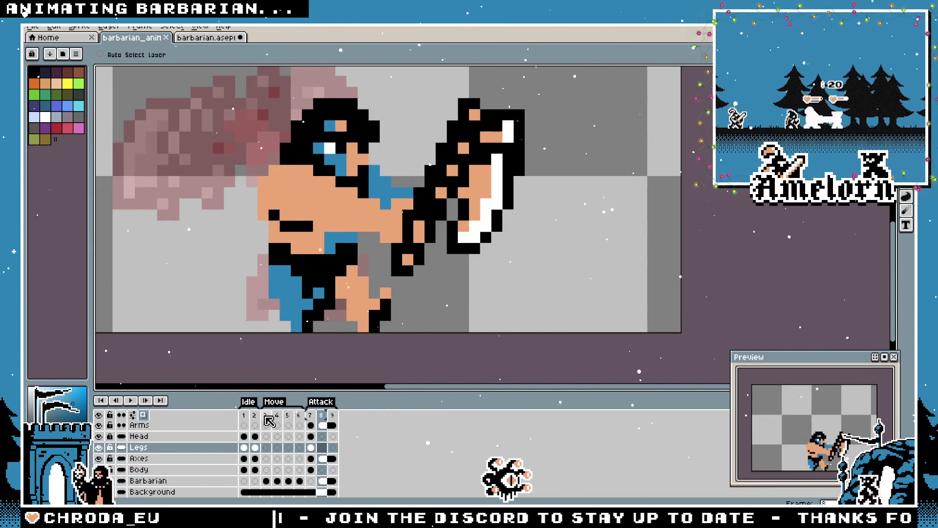
{"action": "key", "text": "F3"}
{"action": "key", "text": "F3"}
{"action": "key", "text": "Left"}
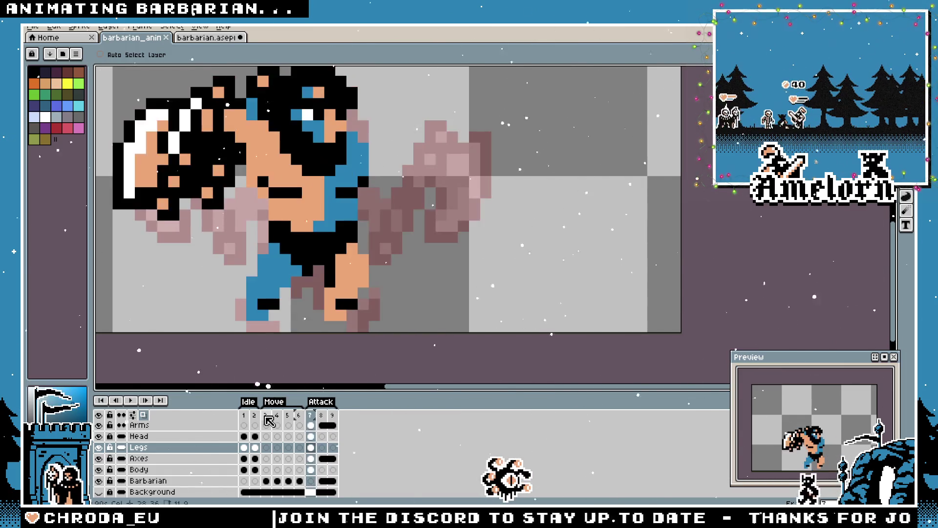
{"action": "key", "text": "Right"}
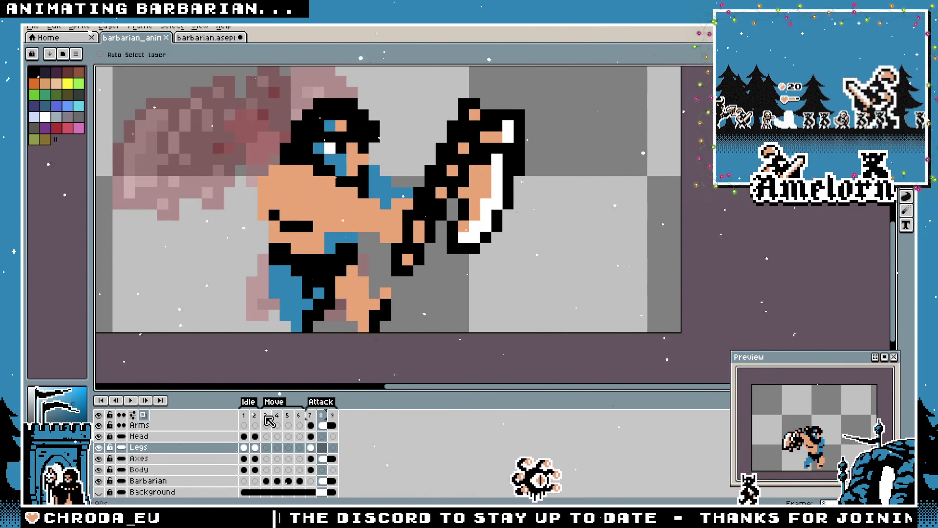
{"action": "key", "text": "Left"}
{"action": "key", "text": "Right"}
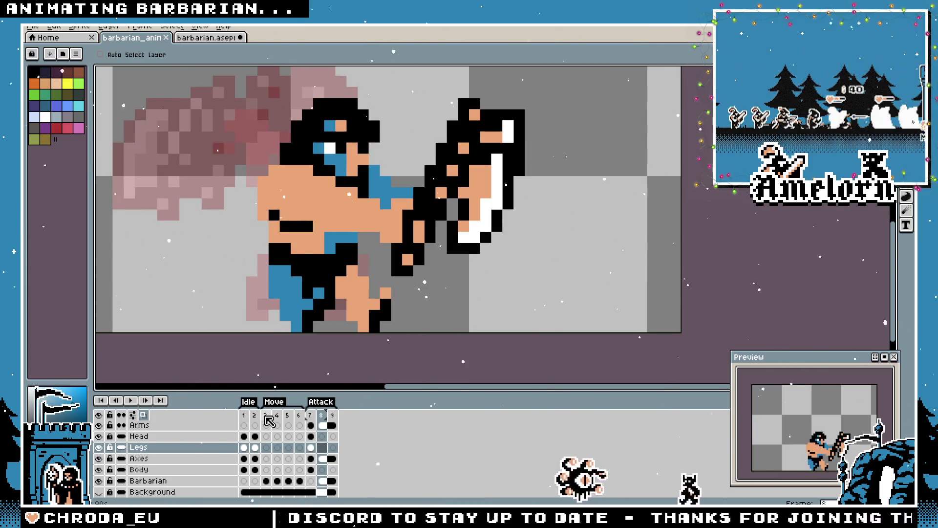
{"action": "key", "text": "b"}
{"action": "scroll", "coordinate": [307, 360], "scroll_direction": "down", "scroll_amount": 2}
{"action": "scroll", "coordinate": [307, 361], "scroll_direction": "up", "scroll_amount": 1}
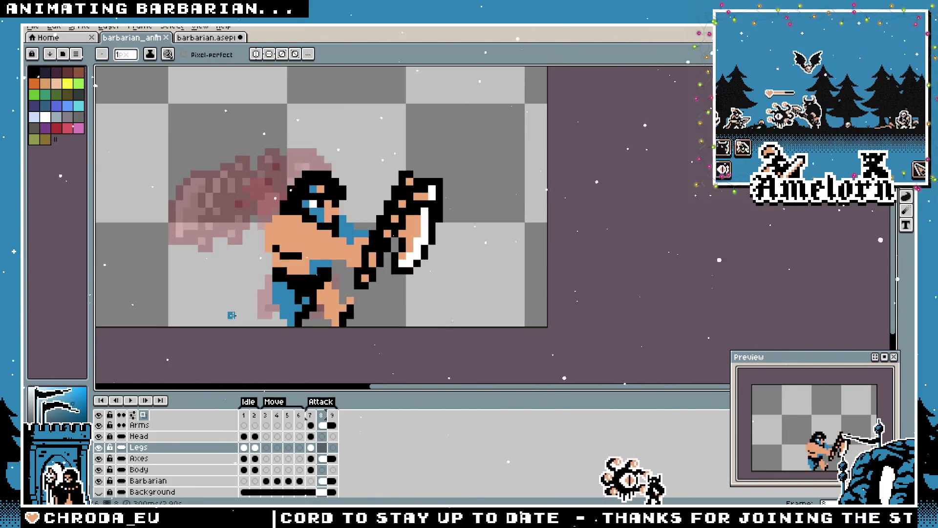
Flip between attack frames 7, 8 and 9, ending back on frame 7
{"action": "key", "text": "Left"}
{"action": "key", "text": "Right"}
{"action": "key", "text": "Left"}
{"action": "key", "text": "Right"}
{"action": "key", "text": "Left"}
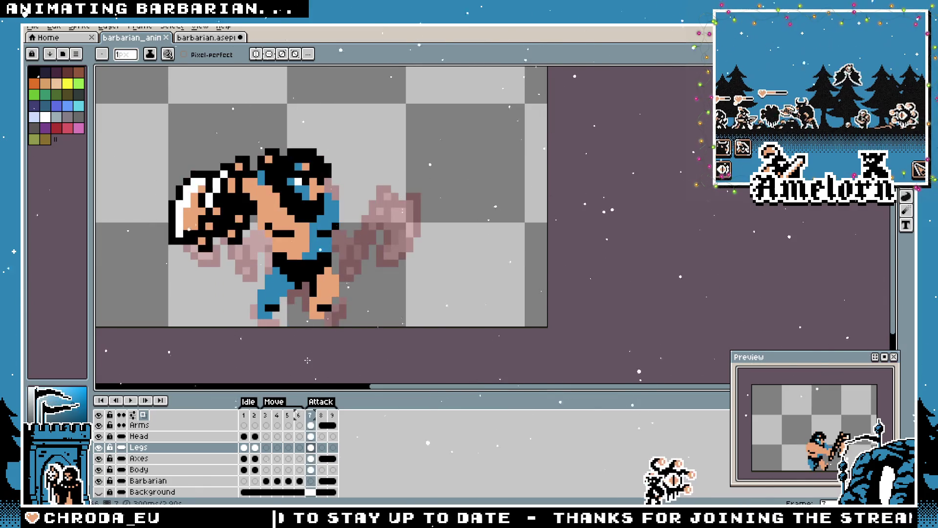
{"action": "key", "text": "Right"}
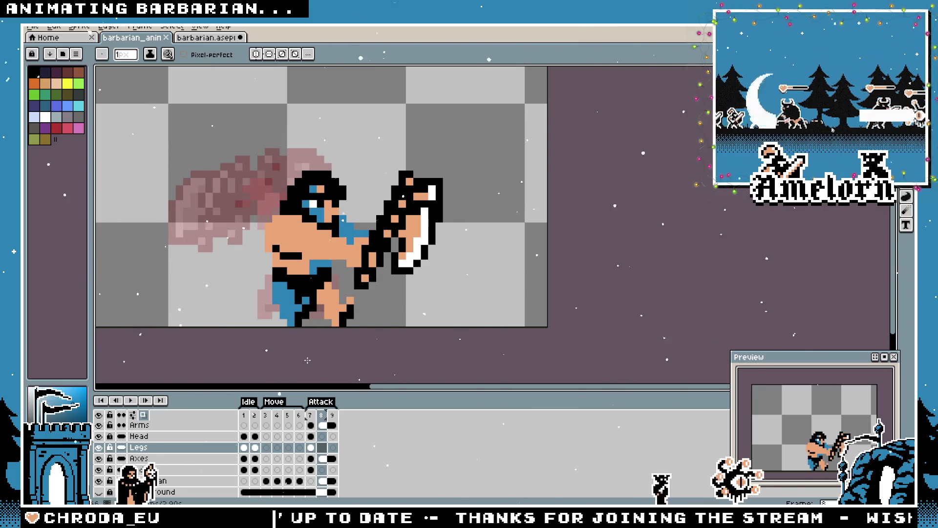
{"action": "key", "text": "Right"}
{"action": "key", "text": "Left"}
{"action": "key", "text": "Left"}
Play the Attack frames in a loop, then stop playback on frame 8
{"action": "key", "text": "Return"}
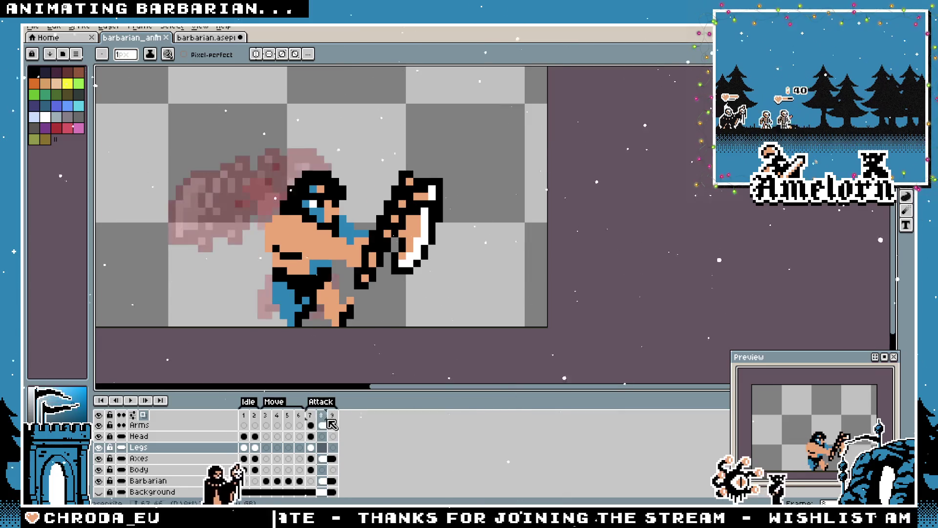
{"action": "scroll", "coordinate": [188, 291], "scroll_direction": "up", "scroll_amount": 2}
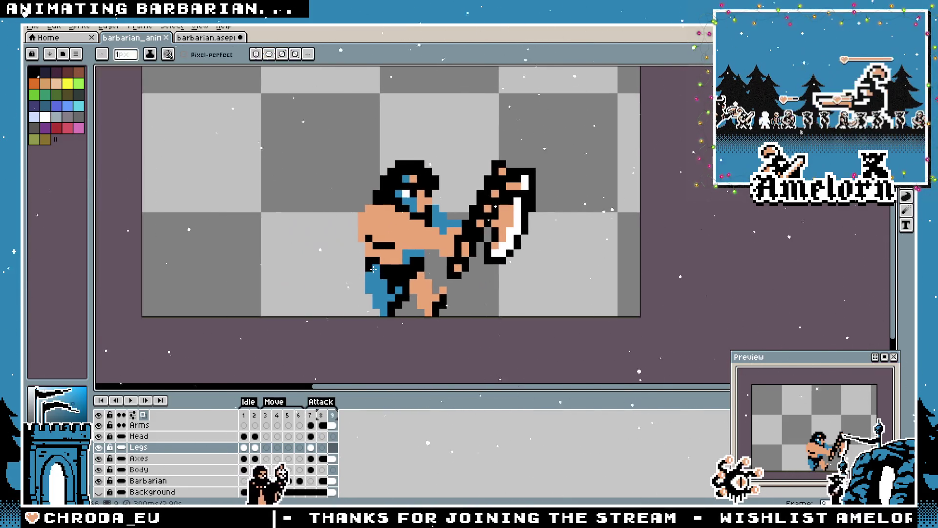
{"action": "key", "text": "m"}
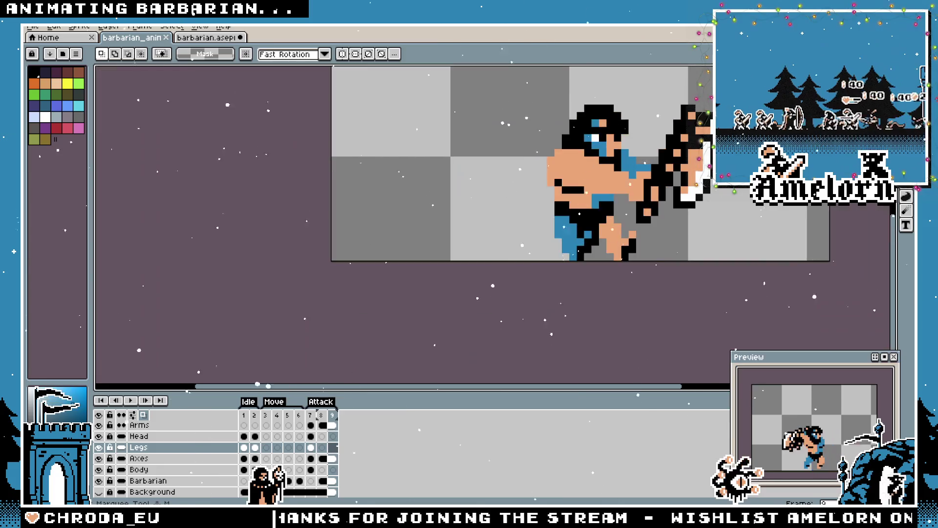
{"action": "scroll", "coordinate": [650, 205], "scroll_direction": "down", "scroll_amount": 3}
{"action": "scroll", "coordinate": [610, 218], "scroll_direction": "up", "scroll_amount": 2}
{"action": "scroll", "coordinate": [567, 252], "scroll_direction": "down", "scroll_amount": 1}
{"action": "key", "text": "Return"}
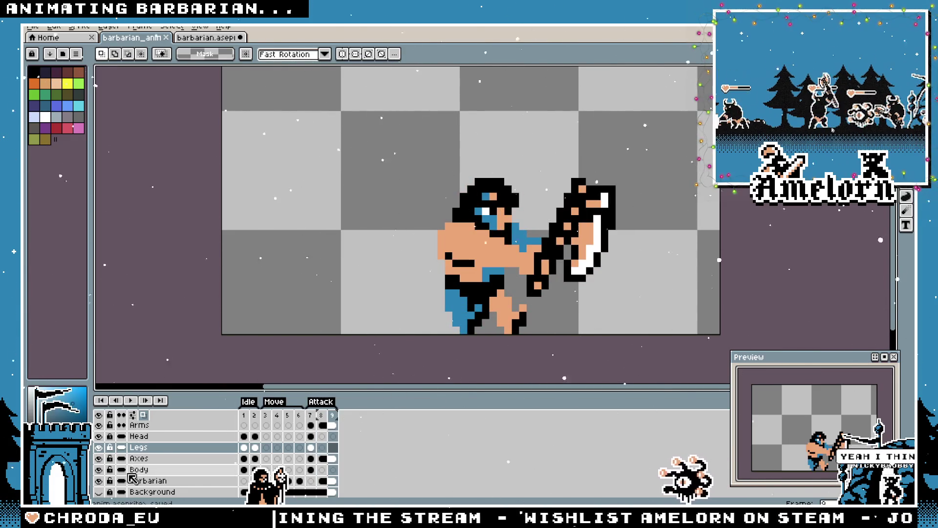
{"action": "key", "text": "m"}
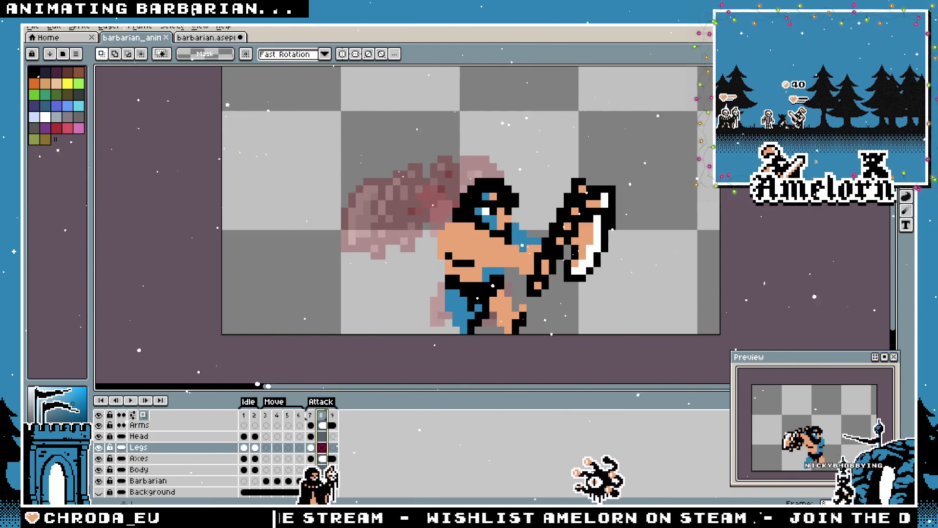
{"action": "key", "text": "b"}
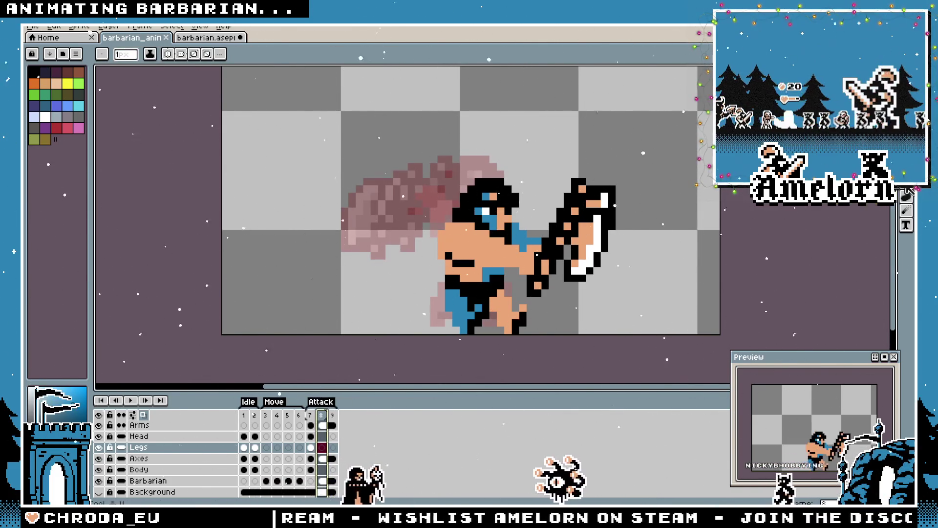
Add a new layer named Smear and draw a white circle around the barbarian
{"action": "left_click", "coordinate": [162, 425]}
{"action": "key", "text": "shift+n"}
{"action": "type", "text": "Smear"}
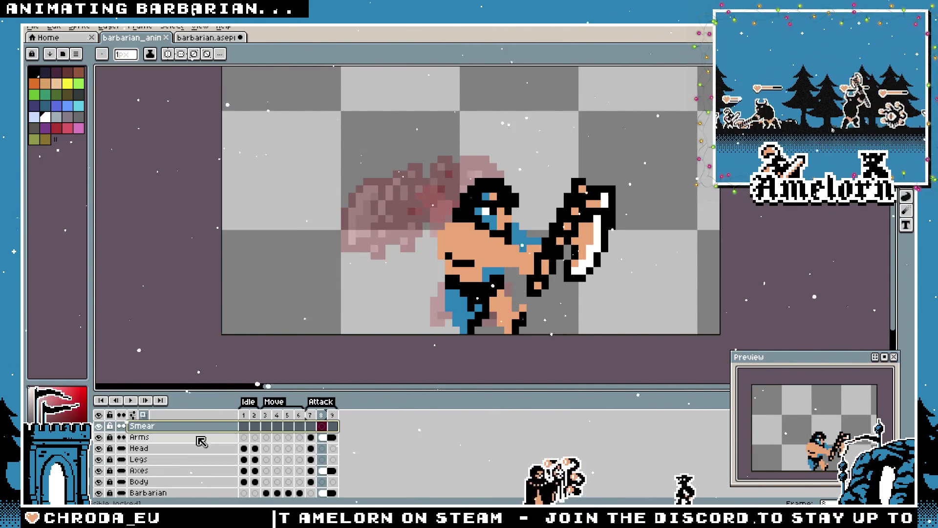
{"action": "mouse_move", "coordinate": [586, 303]}
{"action": "left_mouse_down"}
{"action": "mouse_move", "coordinate": [562, 320]}
{"action": "mouse_move", "coordinate": [424, 173]}
{"action": "mouse_move", "coordinate": [407, 120]}
{"action": "left_mouse_up"}
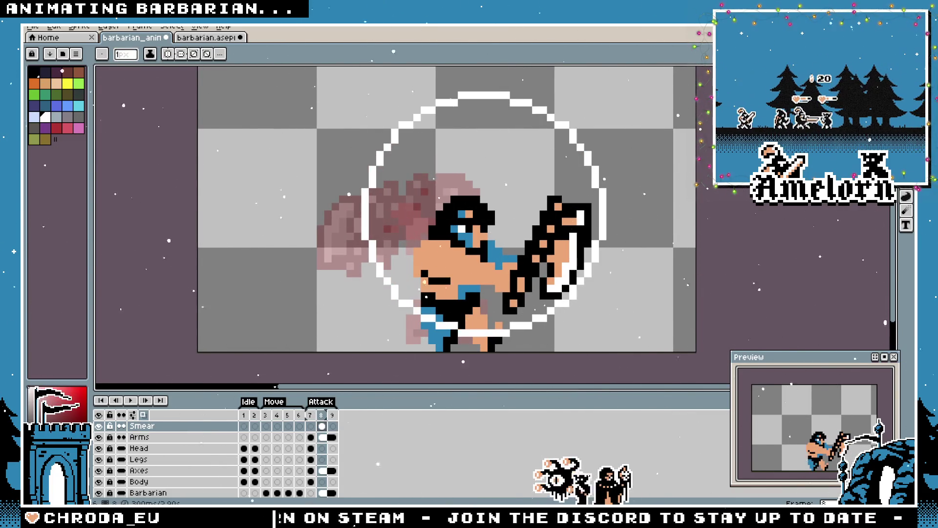
{"action": "key", "text": "ctrl+z"}
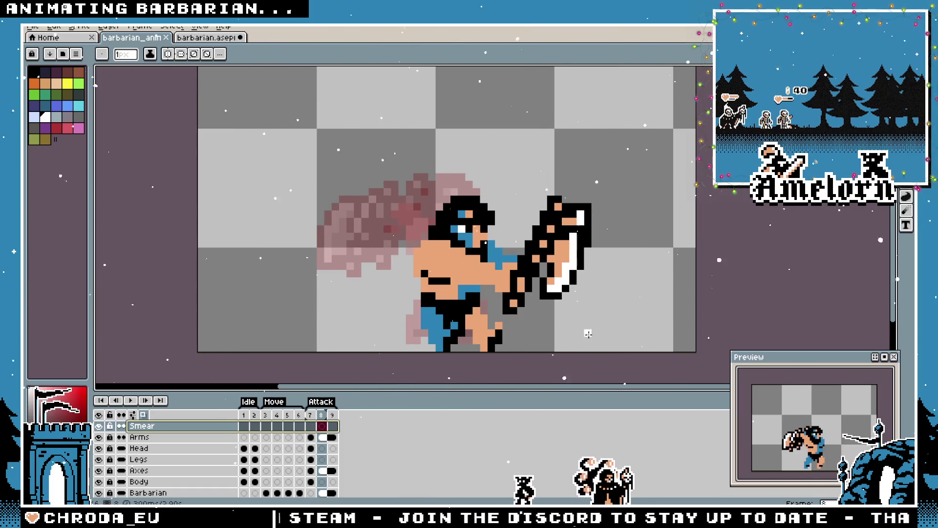
{"action": "mouse_move", "coordinate": [587, 341]}
{"action": "left_mouse_down"}
{"action": "mouse_move", "coordinate": [343, 102]}
{"action": "mouse_move", "coordinate": [306, 88]}
{"action": "left_mouse_up"}
Select and delete the circle's lower half, leaving an arc over his head
{"action": "left_click", "coordinate": [906, 75]}
{"action": "mouse_move", "coordinate": [649, 209]}
{"action": "left_mouse_down"}
{"action": "mouse_move", "coordinate": [394, 283]}
{"action": "mouse_move", "coordinate": [259, 334]}
{"action": "left_mouse_up"}
{"action": "left_click", "coordinate": [624, 236]}
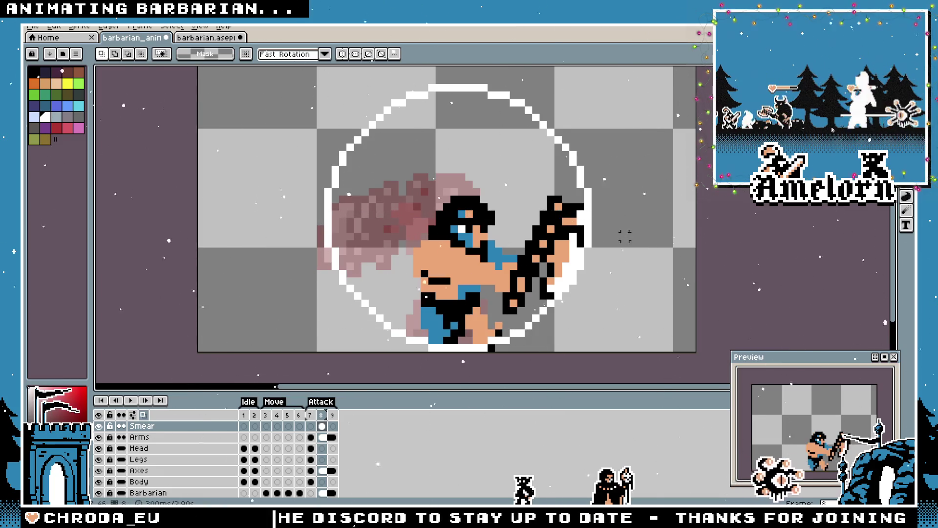
{"action": "left_click_drag", "start_coordinate": [624, 232], "coordinate": [274, 355]}
{"action": "key", "text": "Delete"}
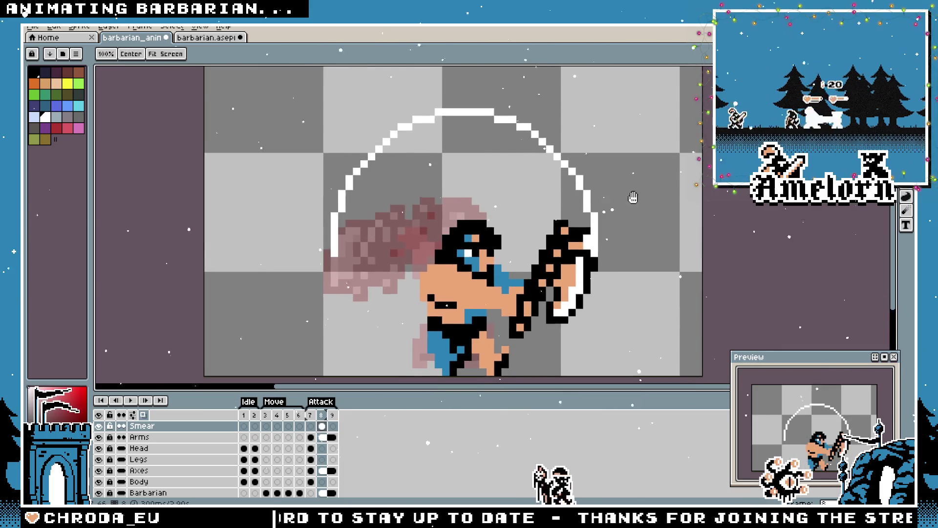
{"action": "scroll", "coordinate": [631, 198], "scroll_direction": "up", "scroll_amount": 2}
{"action": "scroll", "coordinate": [577, 172], "scroll_direction": "down", "scroll_amount": 3}
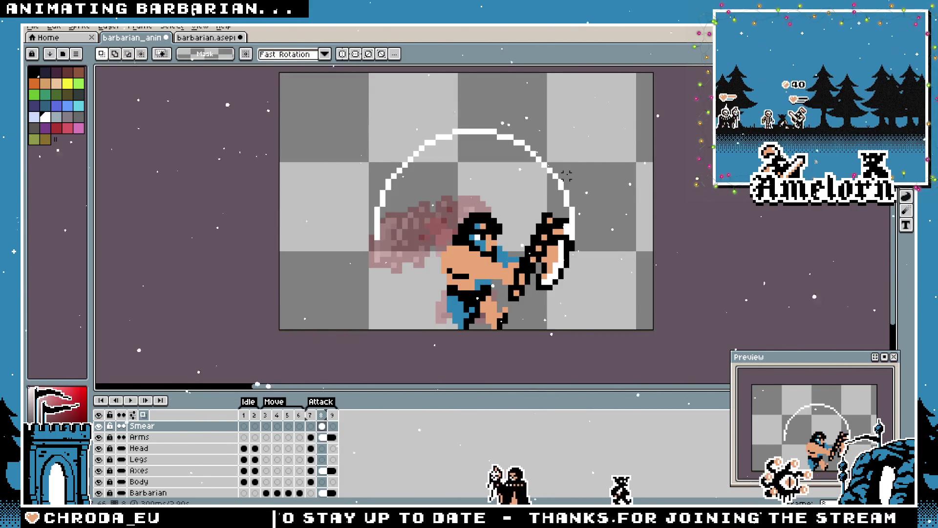
Marquee and delete the smear arc's lower-left pieces, keeping only its upper-right sweep
{"action": "scroll", "coordinate": [560, 173], "scroll_direction": "up", "scroll_amount": 1}
{"action": "key", "text": "ctrl+shift+d"}
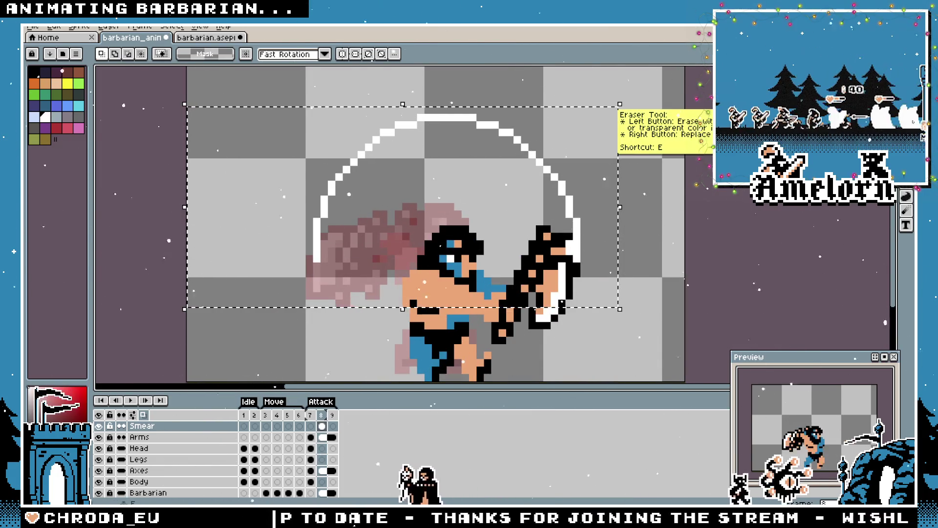
{"action": "key", "text": "ctrl+d"}
{"action": "left_click_drag", "start_coordinate": [256, 176], "coordinate": [370, 267]}
{"action": "key", "text": "Delete"}
{"action": "key", "text": "ctrl+d"}
{"action": "left_click_drag", "start_coordinate": [303, 122], "coordinate": [419, 195]}
{"action": "key", "text": "Delete"}
{"action": "key", "text": "ctrl+d"}
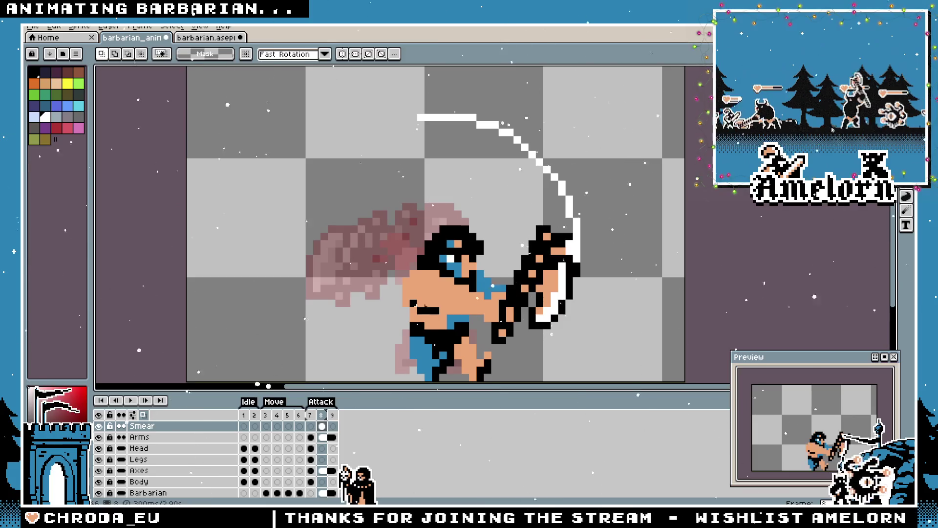
Set frame 8's duration to 100 ms and shift the remaining arc down and left
{"action": "double_click", "coordinate": [321, 416]}
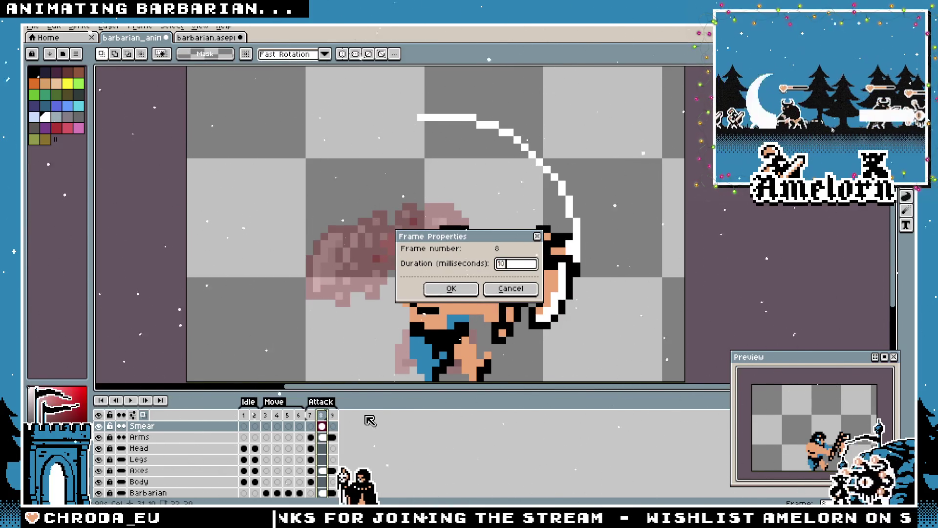
{"action": "key", "text": "Return"}
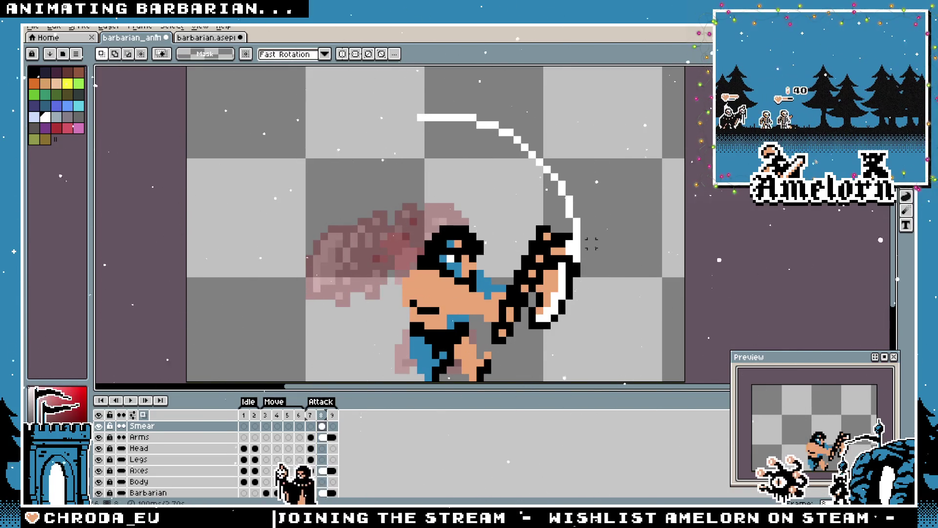
{"action": "left_click_drag", "start_coordinate": [591, 96], "coordinate": [323, 184]}
{"action": "left_click_drag", "start_coordinate": [534, 188], "coordinate": [528, 211]}
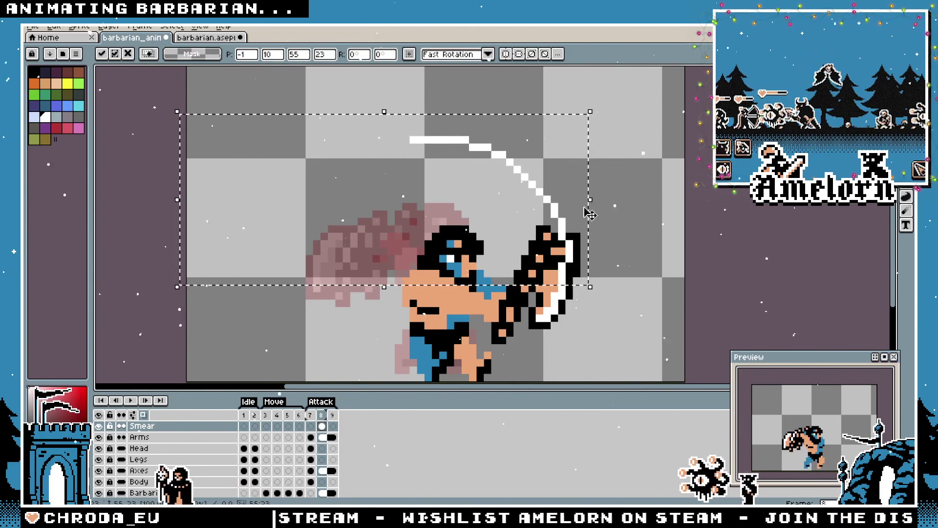
Add a horizontally flipped copy of the arc, placed to the left of the original
{"action": "left_click", "coordinate": [651, 214]}
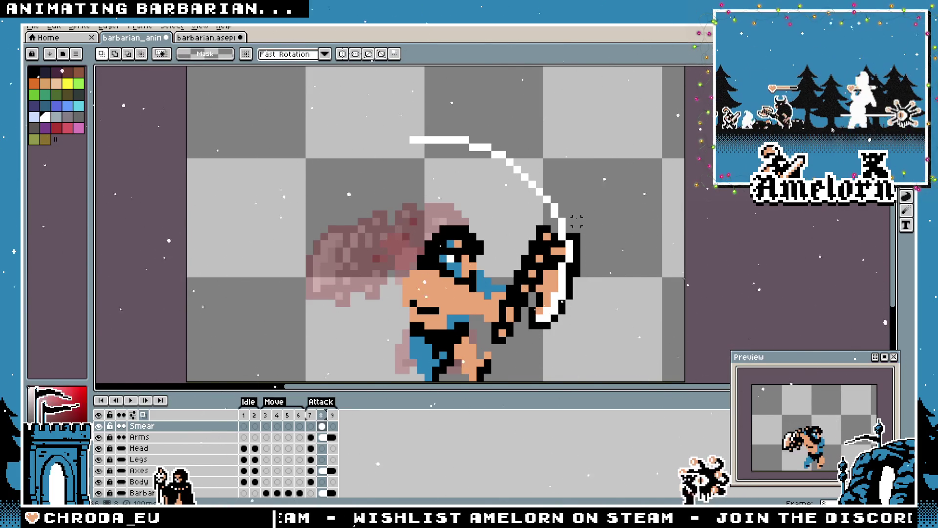
{"action": "key", "text": "i"}
{"action": "key", "text": "m"}
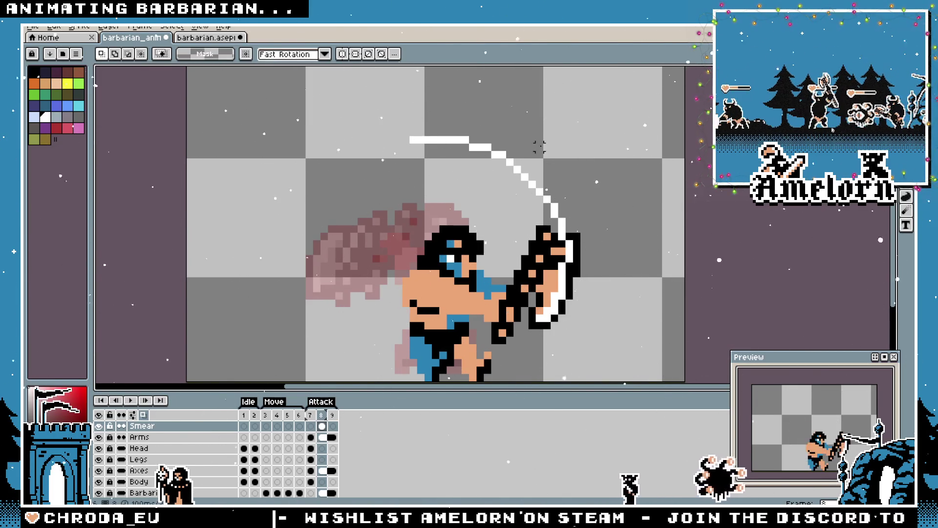
{"action": "left_click_drag", "start_coordinate": [597, 156], "coordinate": [490, 271]}
{"action": "left_click_drag", "start_coordinate": [549, 209], "coordinate": [304, 209]}
{"action": "key", "text": "ctrl+z"}
{"action": "mouse_move", "coordinate": [627, 104]}
{"action": "left_mouse_down"}
{"action": "mouse_move", "coordinate": [460, 302]}
{"action": "mouse_move", "coordinate": [478, 283]}
{"action": "left_mouse_up"}
{"action": "key", "text": "shift+h"}
{"action": "left_click_drag", "start_coordinate": [573, 181], "coordinate": [365, 180]}
{"action": "left_click", "coordinate": [248, 176]}
Delete the lower-left tail and left tip so the arc becomes one wide crescent
{"action": "left_click_drag", "start_coordinate": [259, 118], "coordinate": [397, 309]}
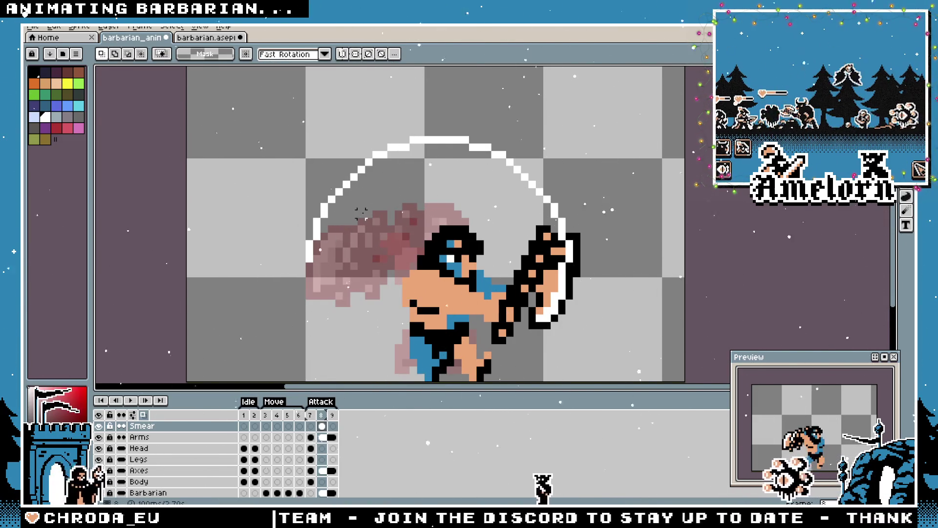
{"action": "left_click_drag", "start_coordinate": [368, 202], "coordinate": [280, 259]}
{"action": "key", "text": "Delete"}
{"action": "left_click_drag", "start_coordinate": [369, 207], "coordinate": [323, 184]}
{"action": "key", "text": "Delete"}
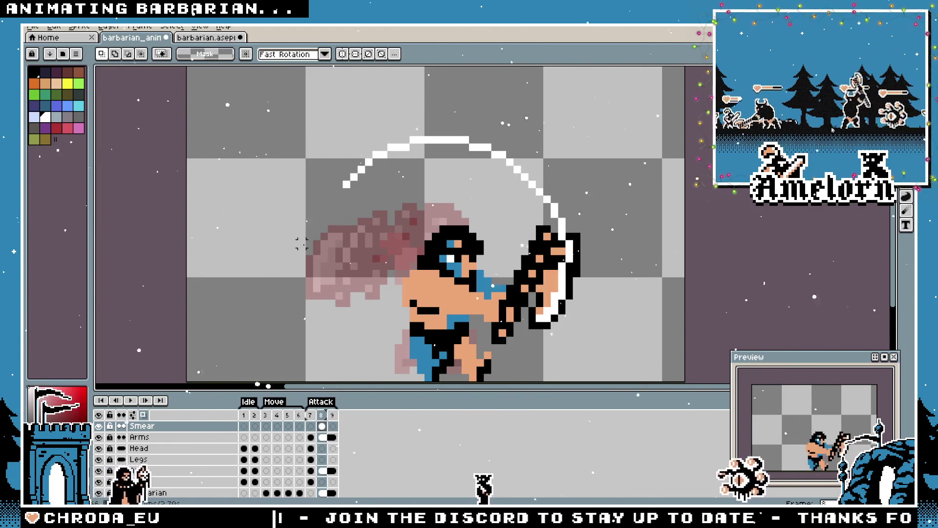
{"action": "scroll", "coordinate": [471, 236], "scroll_direction": "up", "scroll_amount": 1}
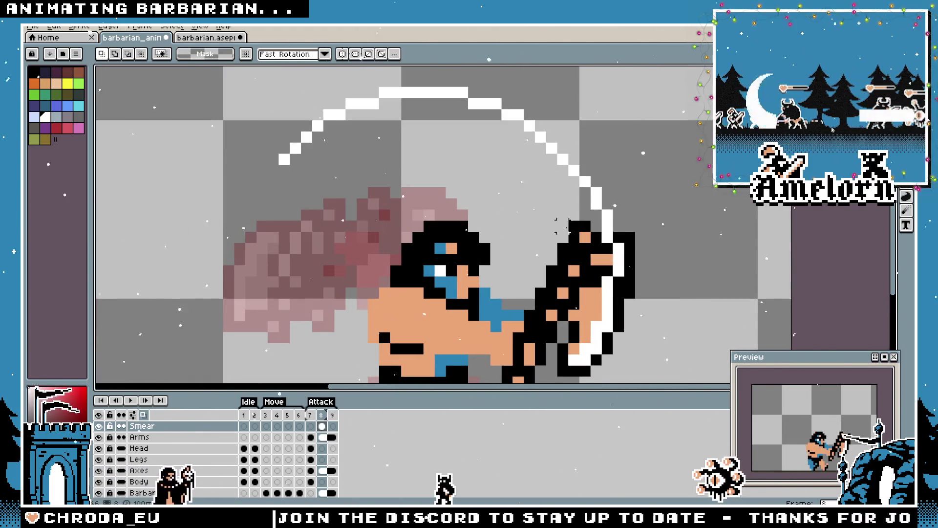
{"action": "key", "text": "i"}
{"action": "scroll", "coordinate": [573, 313], "scroll_direction": "down", "scroll_amount": 1}
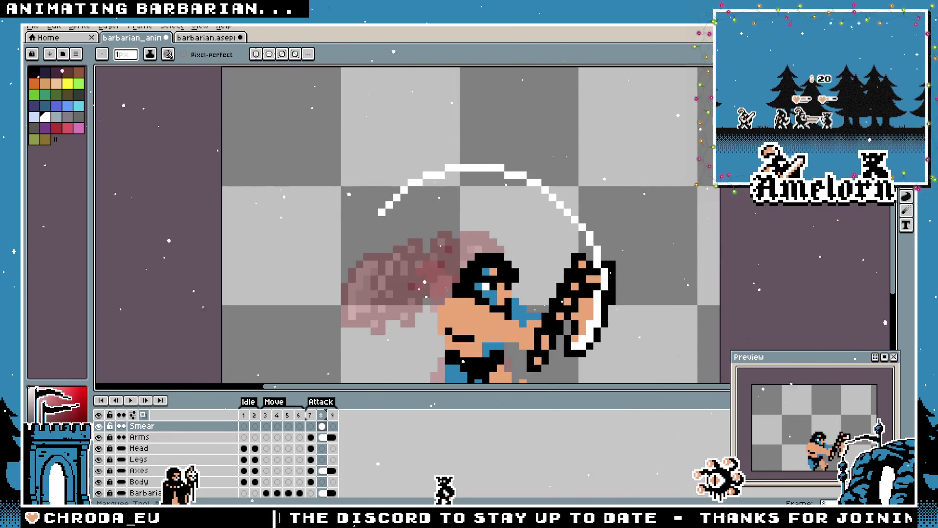
Duplicate the white smear arc and place the copy just below the original
{"action": "key", "text": "m"}
{"action": "left_click_drag", "start_coordinate": [462, 130], "coordinate": [673, 266]}
{"action": "key", "text": "ctrl+c"}
{"action": "key", "text": "ctrl+v"}
{"action": "mouse_move", "coordinate": [540, 283]}
{"action": "left_mouse_down"}
{"action": "mouse_move", "coordinate": [562, 293]}
{"action": "mouse_move", "coordinate": [561, 309]}
{"action": "left_mouse_up"}
{"action": "key", "text": "Return"}
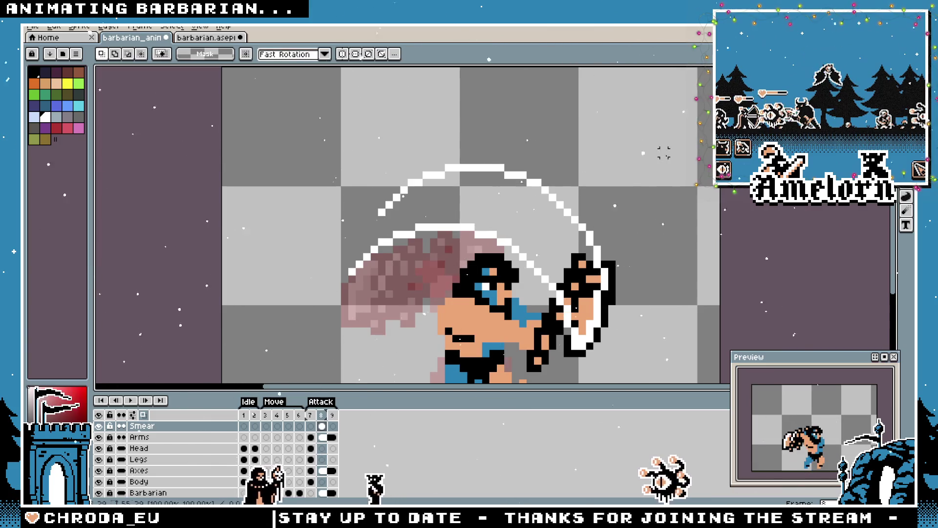
{"action": "scroll", "coordinate": [561, 309], "scroll_direction": "down", "scroll_amount": 4}
{"action": "scroll", "coordinate": [491, 195], "scroll_direction": "up", "scroll_amount": 4}
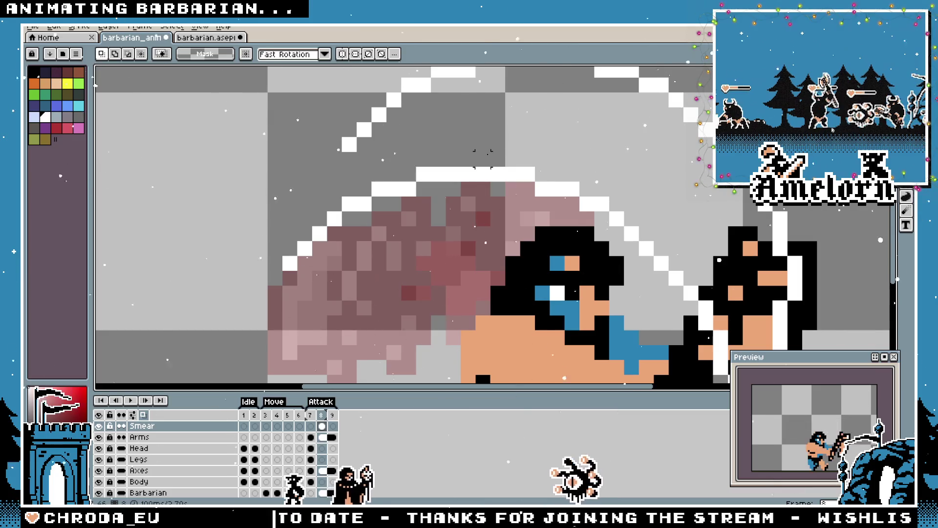
{"action": "scroll", "coordinate": [508, 191], "scroll_direction": "down", "scroll_amount": 4}
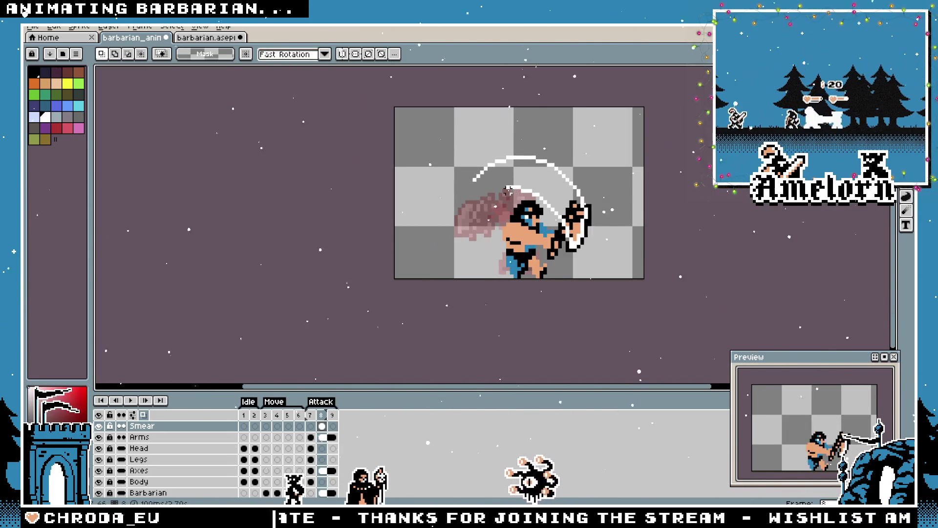
{"action": "scroll", "coordinate": [508, 191], "scroll_direction": "up", "scroll_amount": 3}
Touch up the inner arc with the white pixel-perfect Pencil, erasing its left end and redrawing it lower
{"action": "key", "text": "i"}
{"action": "scroll", "coordinate": [562, 206], "scroll_direction": "up", "scroll_amount": 2}
{"action": "key", "text": "b"}
{"action": "scroll", "coordinate": [391, 198], "scroll_direction": "down", "scroll_amount": 1}
{"action": "scroll", "coordinate": [522, 195], "scroll_direction": "down", "scroll_amount": 1}
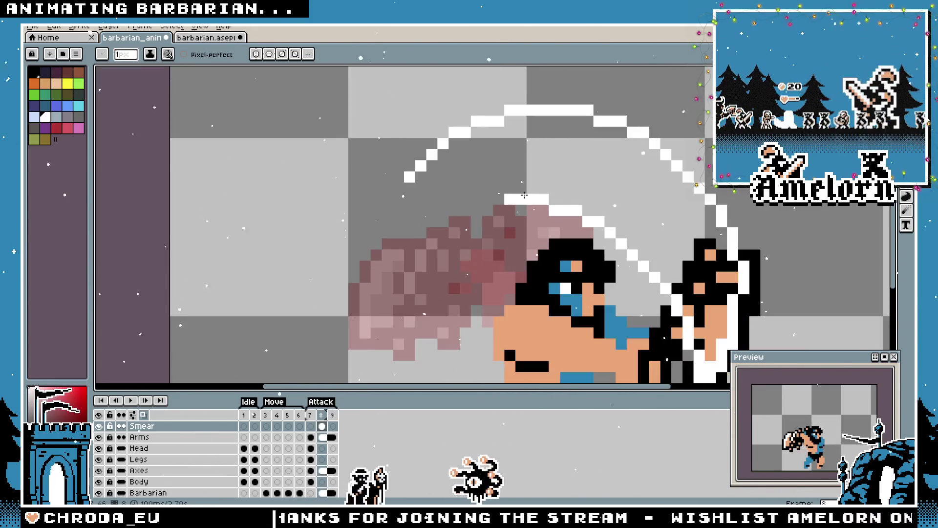
{"action": "right_click", "coordinate": [487, 203]}
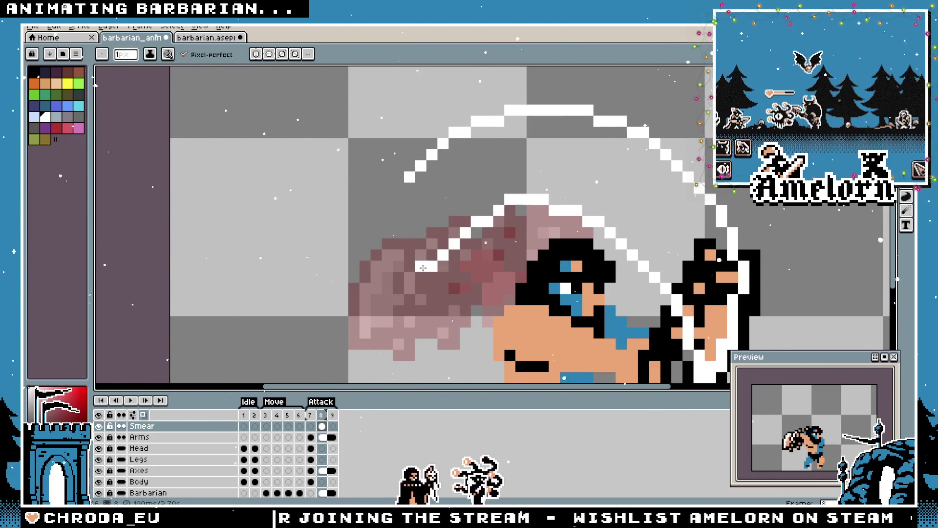
{"action": "left_click_drag", "start_coordinate": [498, 201], "coordinate": [432, 266]}
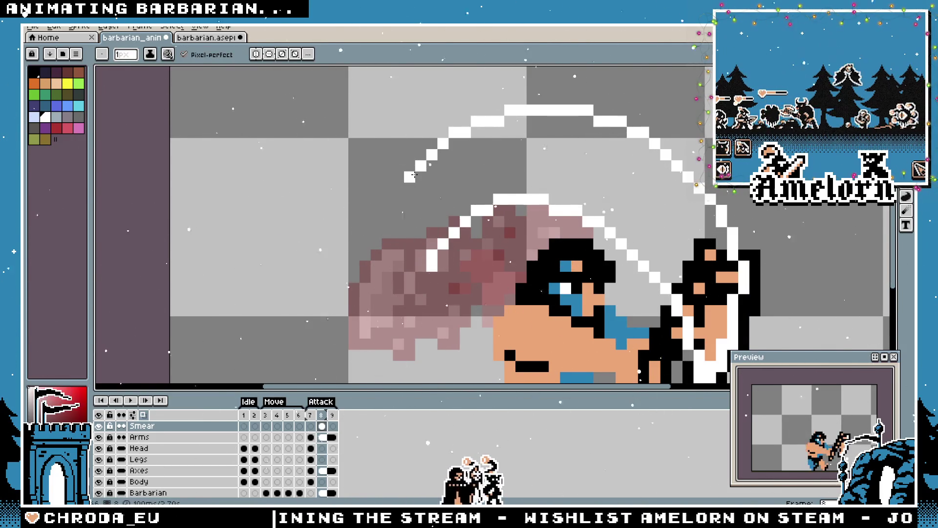
{"action": "scroll", "coordinate": [414, 175], "scroll_direction": "down", "scroll_amount": 5}
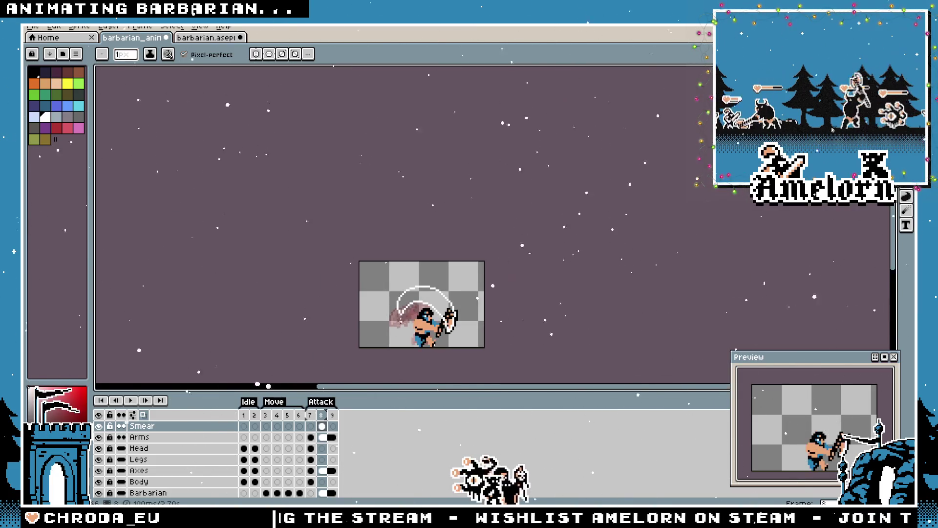
{"action": "scroll", "coordinate": [401, 317], "scroll_direction": "up", "scroll_amount": 5}
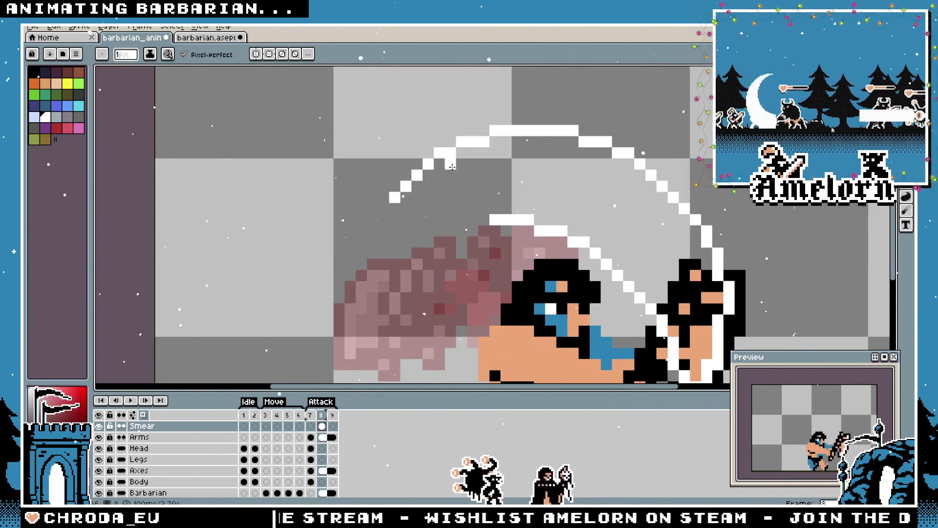
{"action": "scroll", "coordinate": [405, 198], "scroll_direction": "up", "scroll_amount": 1}
{"action": "scroll", "coordinate": [439, 210], "scroll_direction": "down", "scroll_amount": 3}
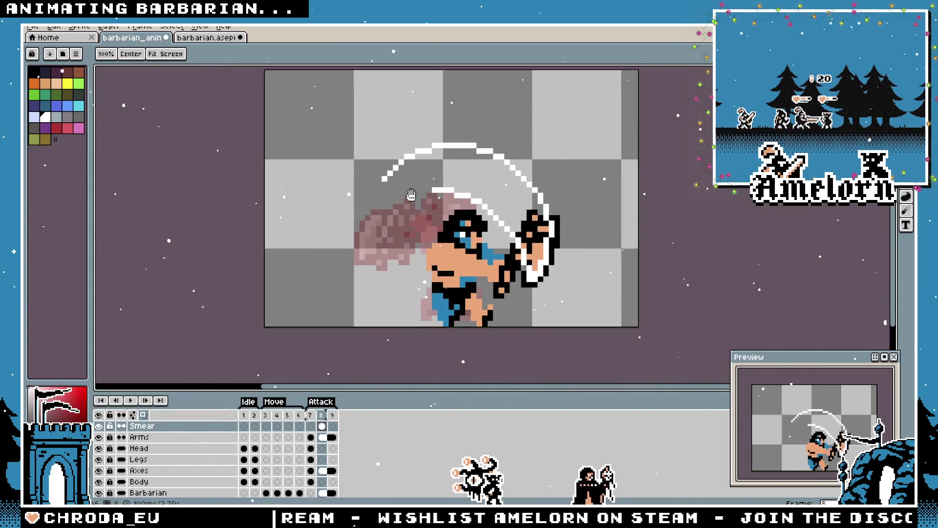
{"action": "scroll", "coordinate": [467, 213], "scroll_direction": "up", "scroll_amount": 3}
{"action": "scroll", "coordinate": [467, 213], "scroll_direction": "down", "scroll_amount": 2}
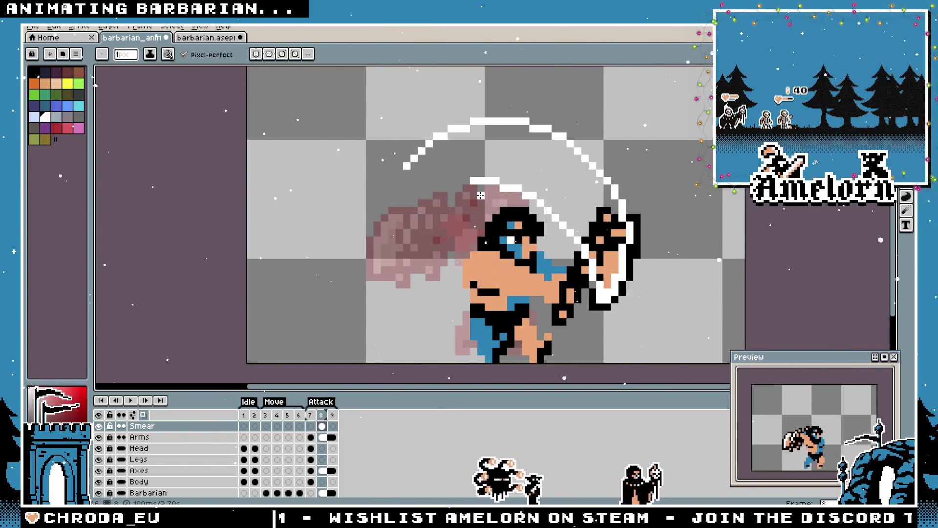
Open minotaur_anim.aseprite from the File > Open browser
{"action": "left_click", "coordinate": [32, 26]}
{"action": "left_click", "coordinate": [49, 47]}
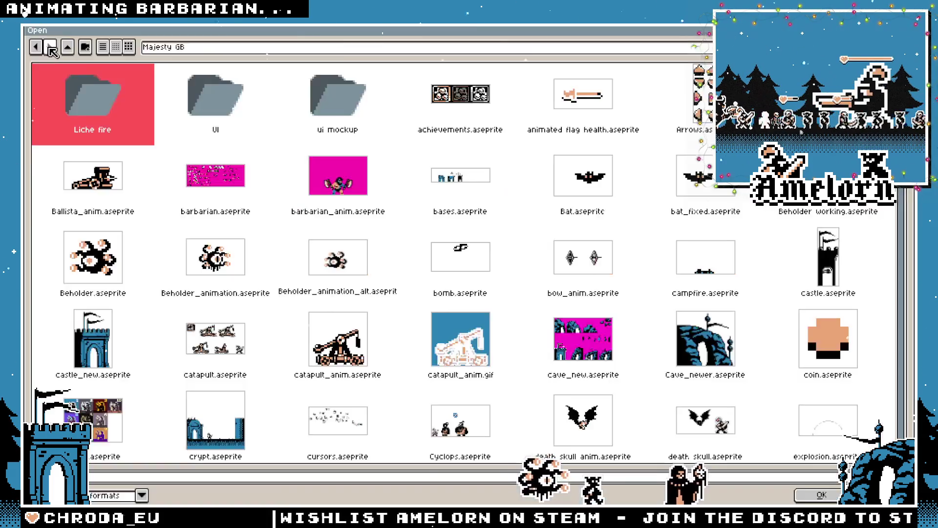
{"action": "scroll", "coordinate": [422, 344], "scroll_direction": "down", "scroll_amount": 3}
{"action": "scroll", "coordinate": [442, 327], "scroll_direction": "down", "scroll_amount": 4}
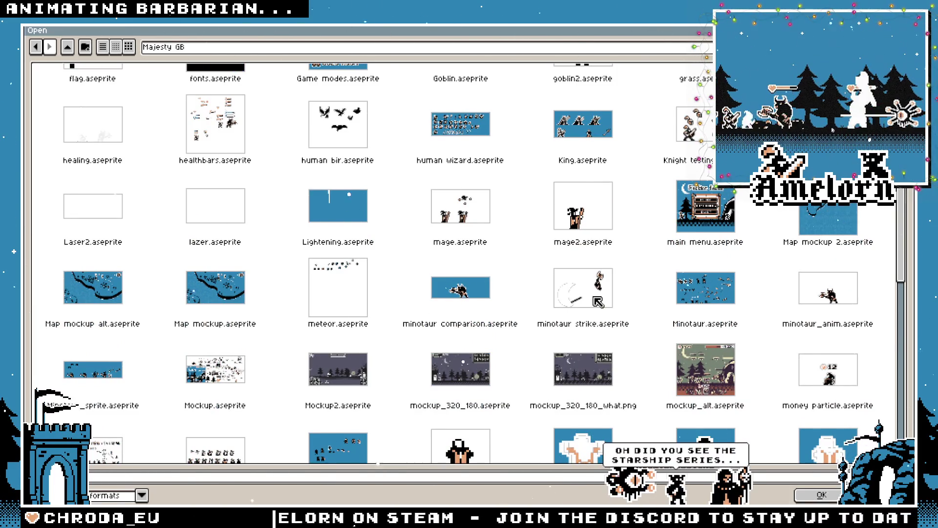
{"action": "double_click", "coordinate": [828, 289]}
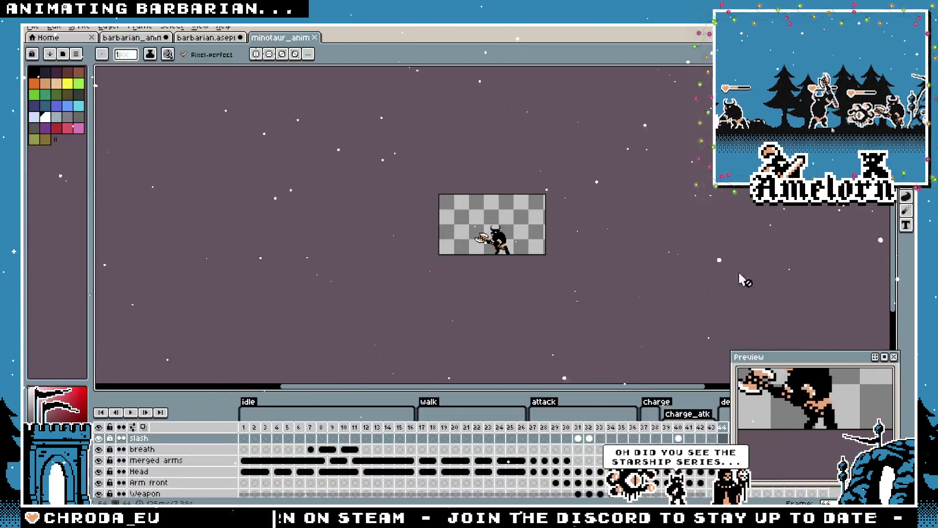
{"action": "scroll", "coordinate": [520, 251], "scroll_direction": "up", "scroll_amount": 2}
{"action": "left_click", "coordinate": [533, 427]}
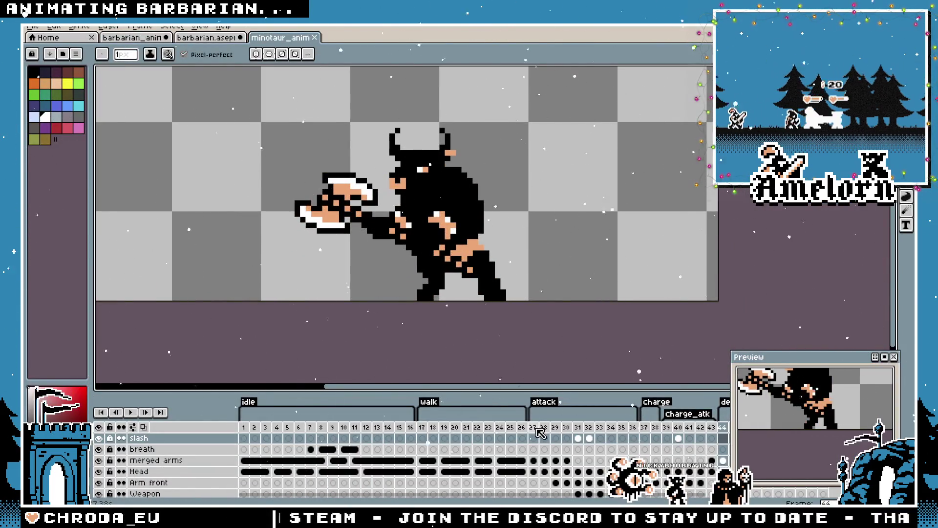
{"action": "key", "text": "Right"}
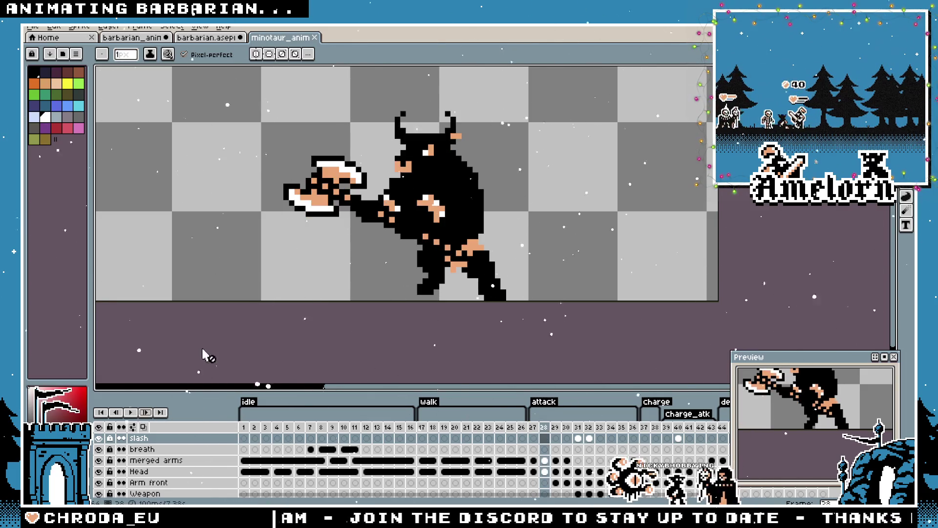
{"action": "scroll", "coordinate": [244, 251], "scroll_direction": "down", "scroll_amount": 1}
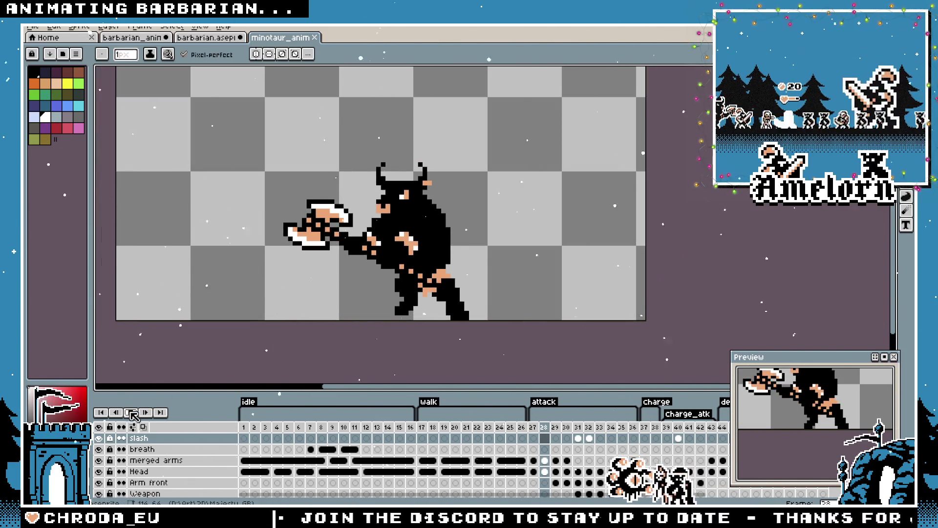
{"action": "key", "text": "Return"}
{"action": "left_click_drag", "start_coordinate": [246, 254], "coordinate": [287, 259]}
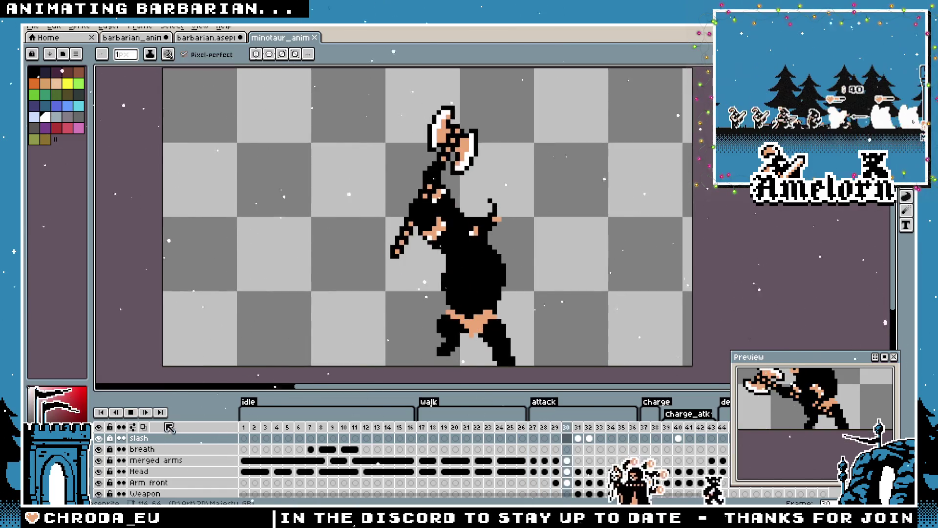
{"action": "left_click", "coordinate": [581, 434]}
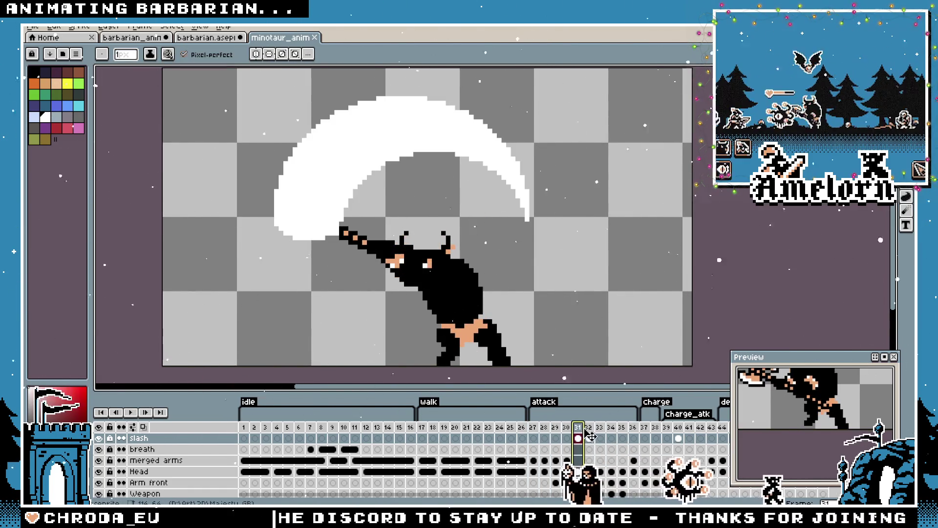
{"action": "left_click", "coordinate": [591, 430]}
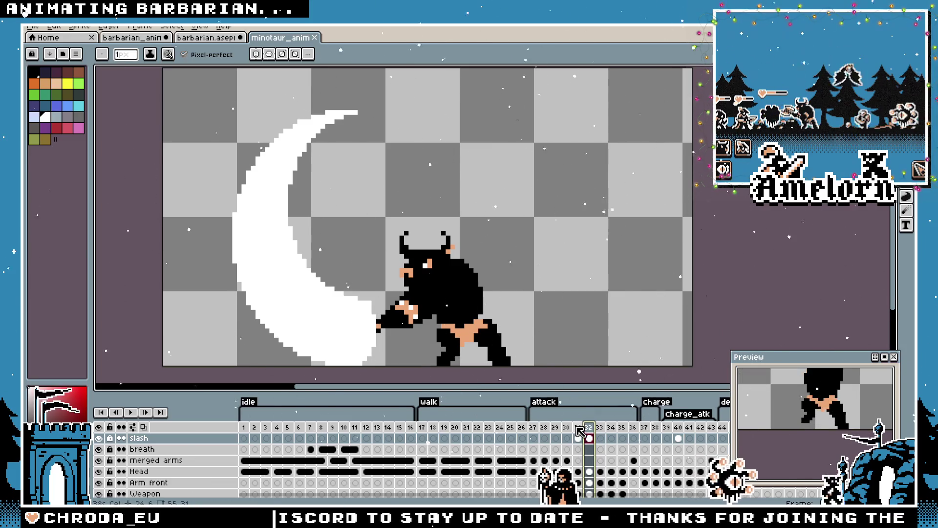
{"action": "left_click", "coordinate": [578, 428]}
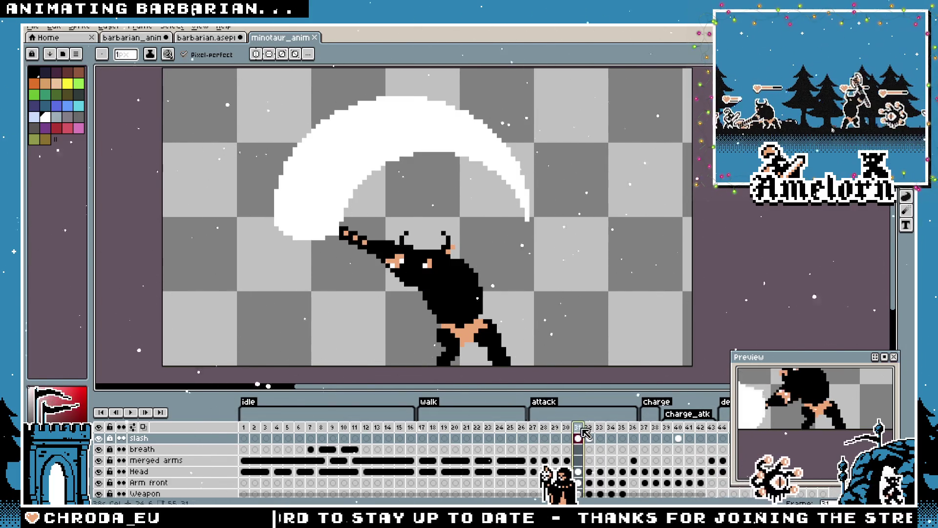
{"action": "left_click", "coordinate": [589, 428]}
{"action": "left_click", "coordinate": [533, 427]}
{"action": "left_click", "coordinate": [136, 414]}
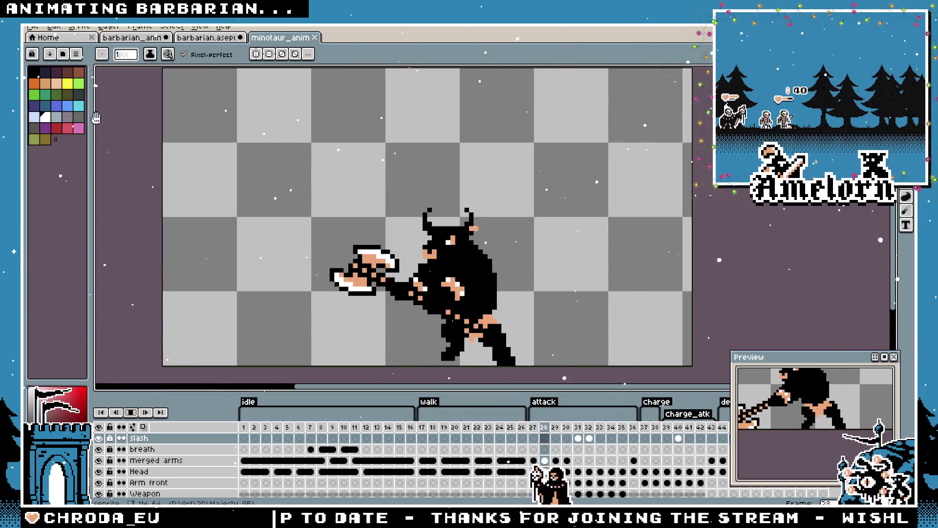
Stop playback, return to barbarian_anim and delete the old smear arc on frame 8
{"action": "left_click", "coordinate": [137, 415]}
{"action": "key", "text": "ctrl+shift+Tab"}
{"action": "key", "text": "ctrl+shift+Tab"}
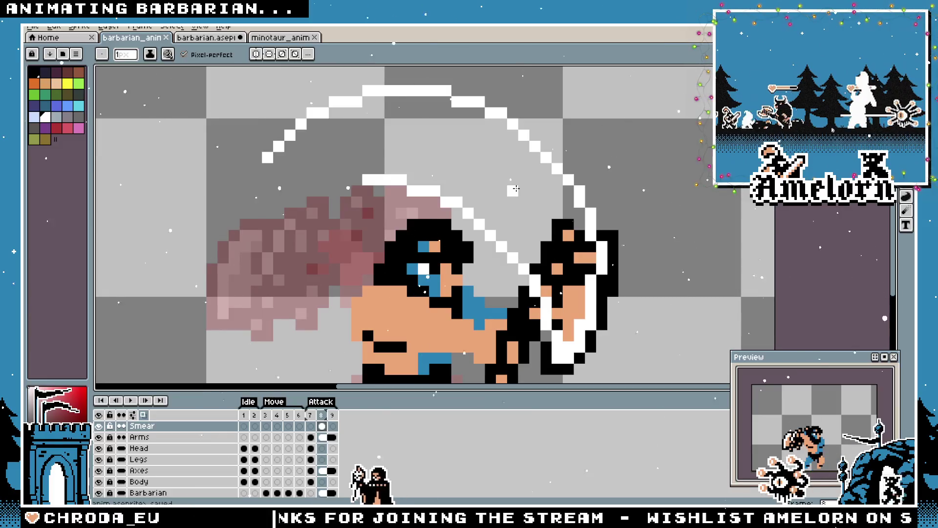
{"action": "key", "text": "shift+m"}
{"action": "scroll", "coordinate": [624, 134], "scroll_direction": "down", "scroll_amount": 2}
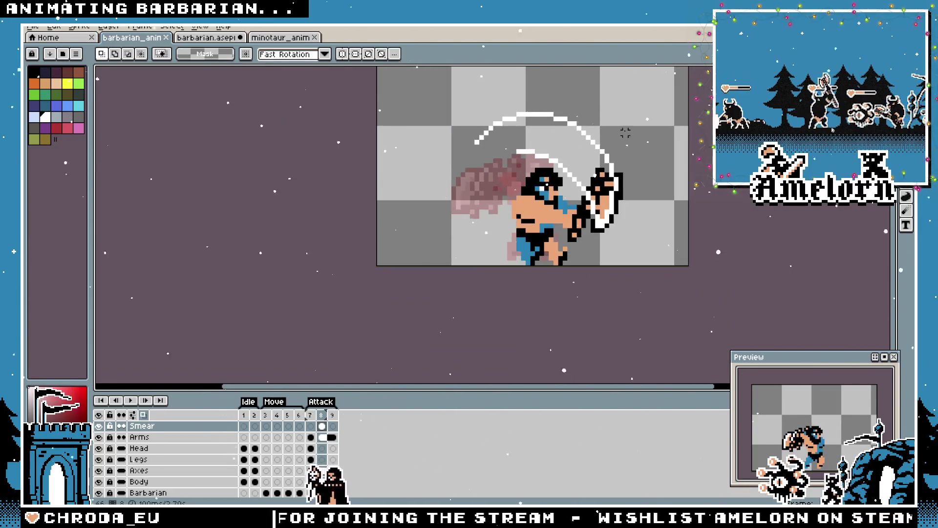
{"action": "left_click_drag", "start_coordinate": [635, 95], "coordinate": [432, 253]}
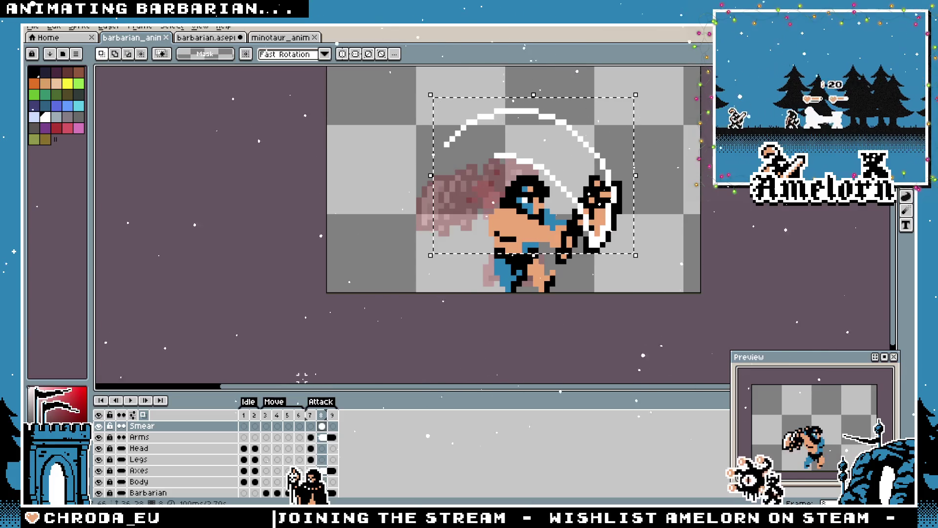
{"action": "key", "text": "Delete"}
{"action": "key", "text": "ctrl+d"}
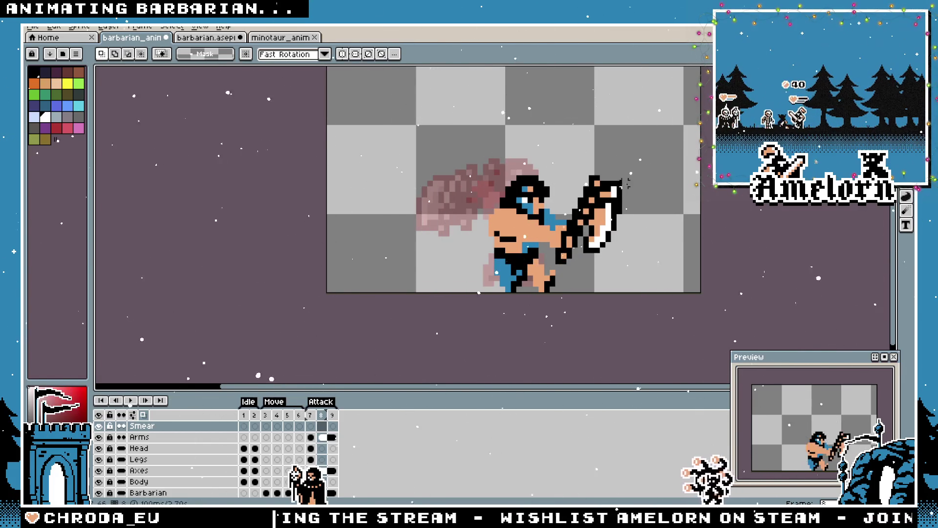
{"action": "scroll", "coordinate": [654, 150], "scroll_direction": "up", "scroll_amount": 2}
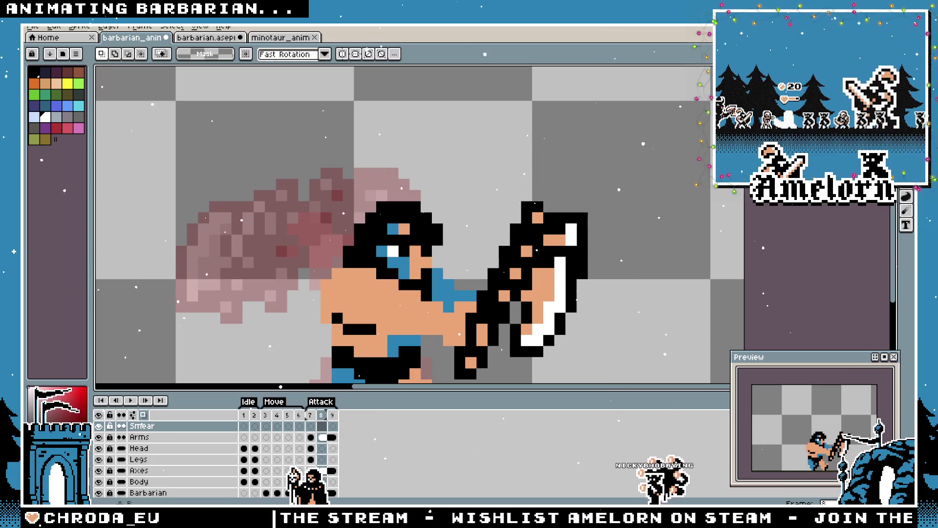
Draw a new white smear arc curving up-left from the axe with the Pencil
{"action": "key", "text": "b"}
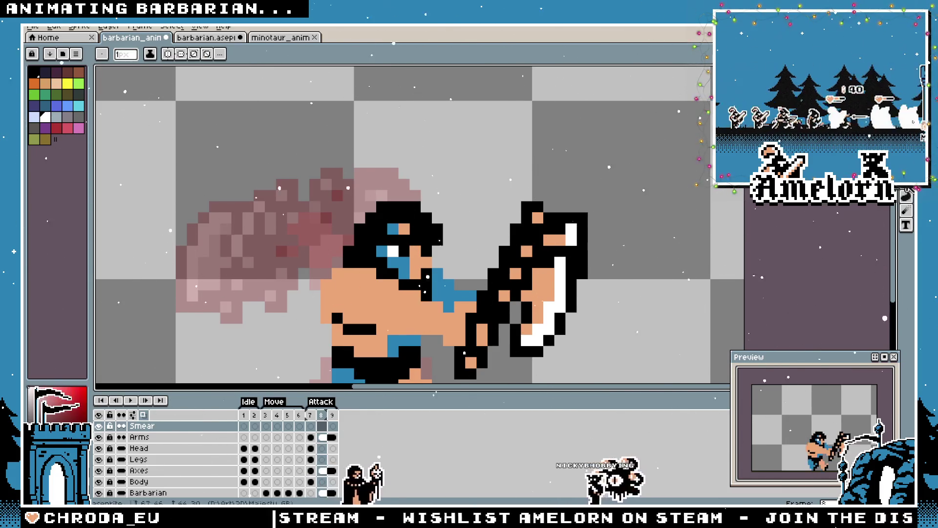
{"action": "scroll", "coordinate": [507, 201], "scroll_direction": "down", "scroll_amount": 3}
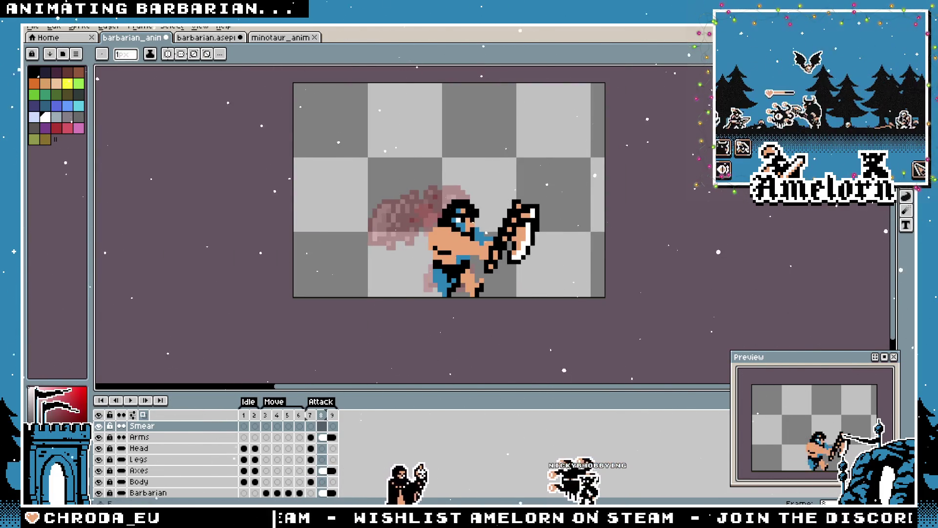
{"action": "key", "text": "b"}
{"action": "scroll", "coordinate": [588, 248], "scroll_direction": "up", "scroll_amount": 2}
{"action": "mouse_move", "coordinate": [588, 249]}
{"action": "left_mouse_down"}
{"action": "mouse_move", "coordinate": [534, 151]}
{"action": "mouse_move", "coordinate": [376, 126]}
{"action": "left_mouse_up"}
{"action": "key", "text": "ctrl+z"}
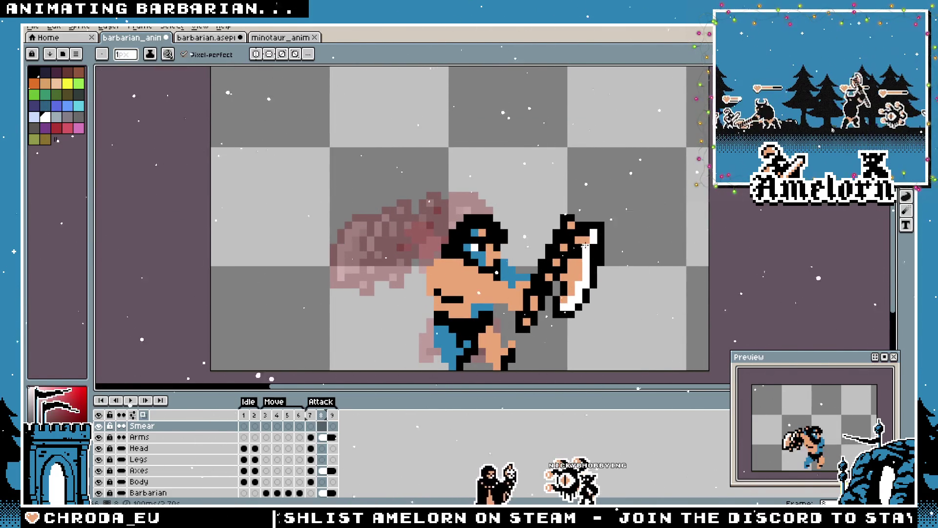
{"action": "left_click_drag", "start_coordinate": [575, 204], "coordinate": [438, 172]}
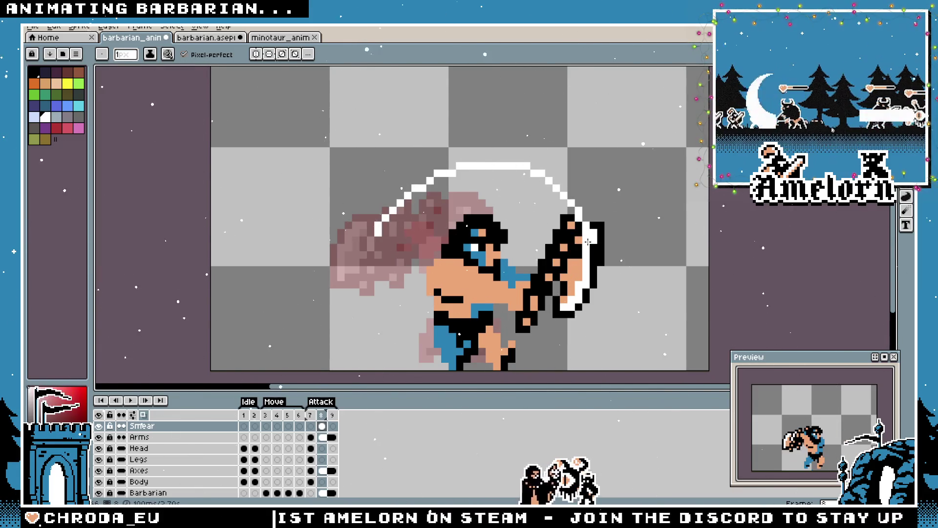
{"action": "key", "text": "l"}
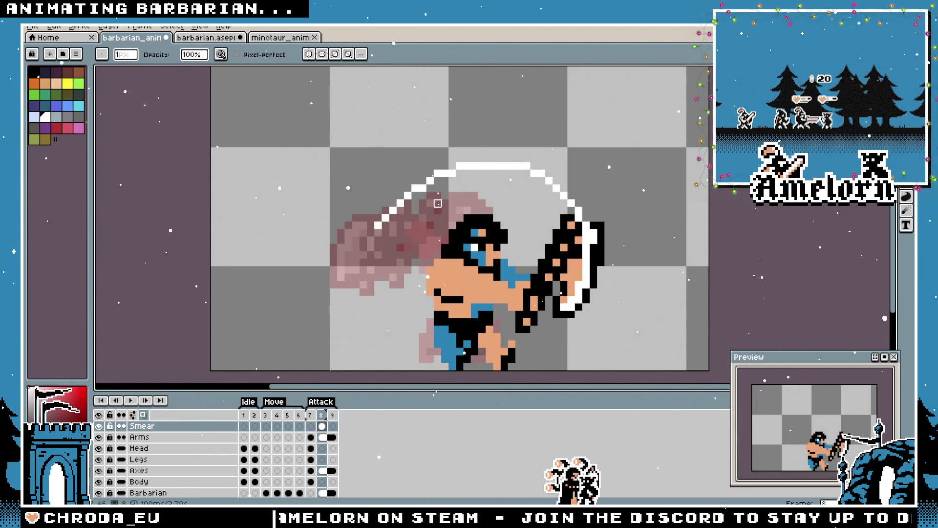
{"action": "scroll", "coordinate": [438, 203], "scroll_direction": "up", "scroll_amount": 1}
{"action": "key", "text": "b"}
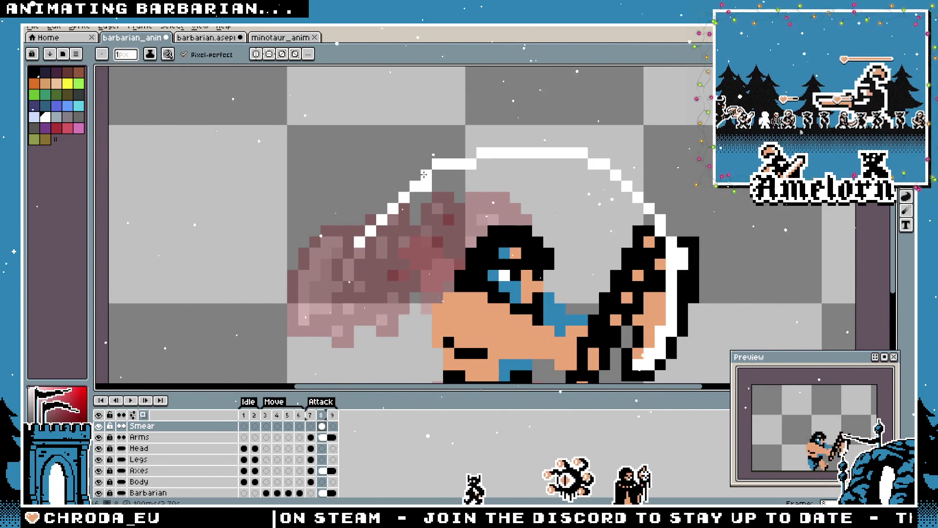
{"action": "key", "text": "l"}
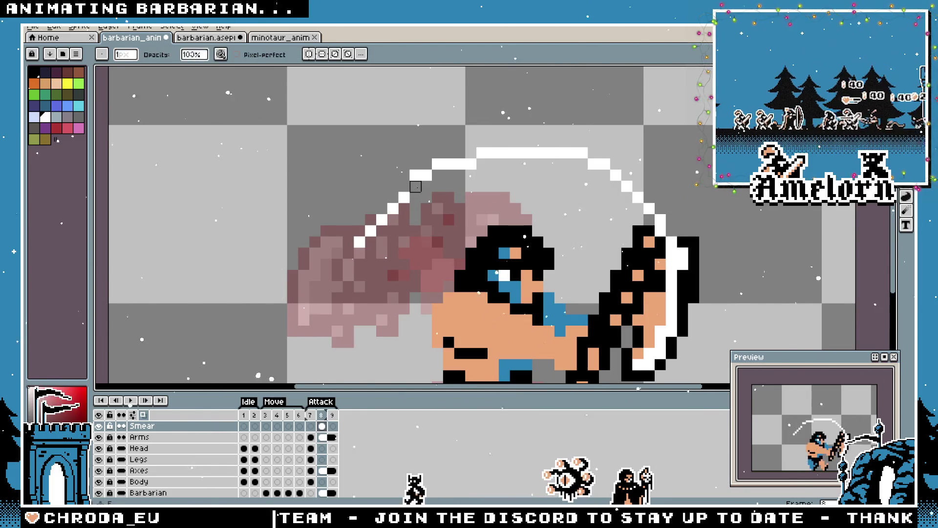
Marquee-select the smear arc region above the barbarian
{"action": "key", "text": "m"}
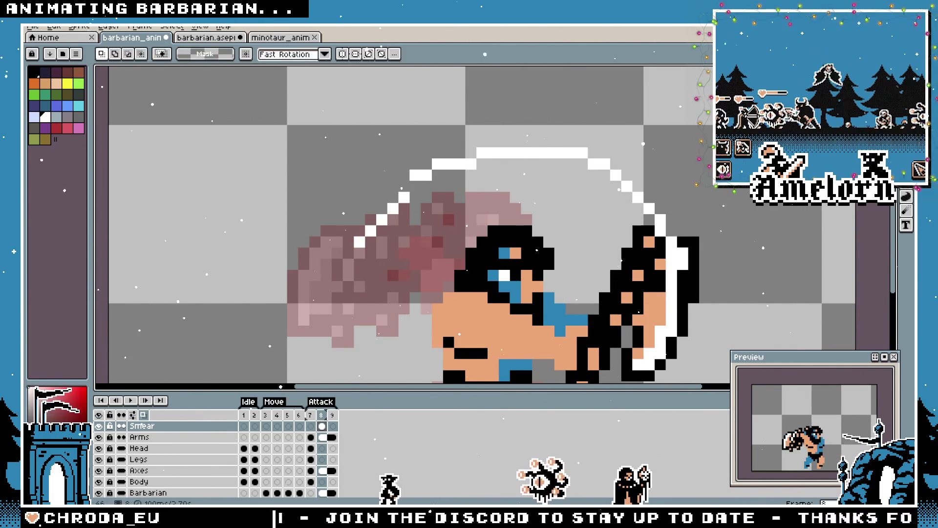
{"action": "left_click_drag", "start_coordinate": [327, 196], "coordinate": [435, 283]}
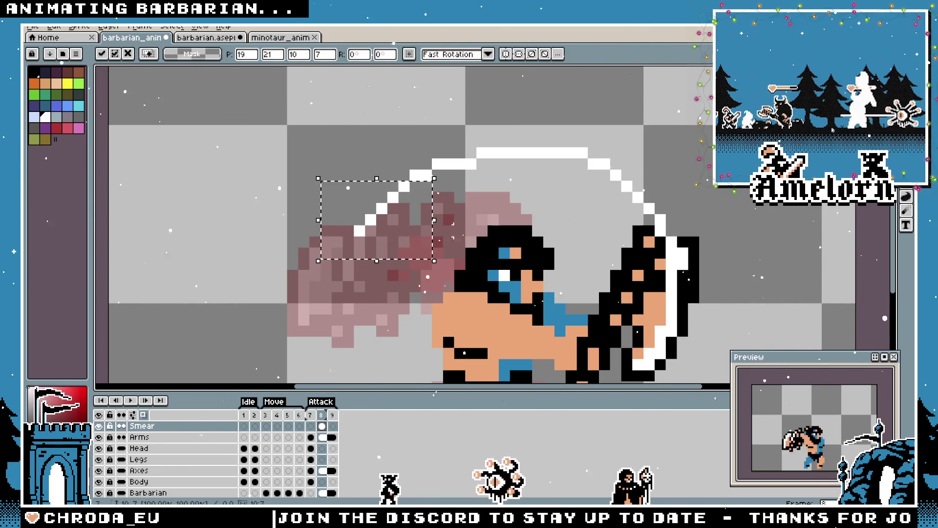
{"action": "scroll", "coordinate": [508, 219], "scroll_direction": "down", "scroll_amount": 5}
{"action": "scroll", "coordinate": [495, 231], "scroll_direction": "up", "scroll_amount": 5}
{"action": "left_click_drag", "start_coordinate": [509, 143], "coordinate": [662, 236]}
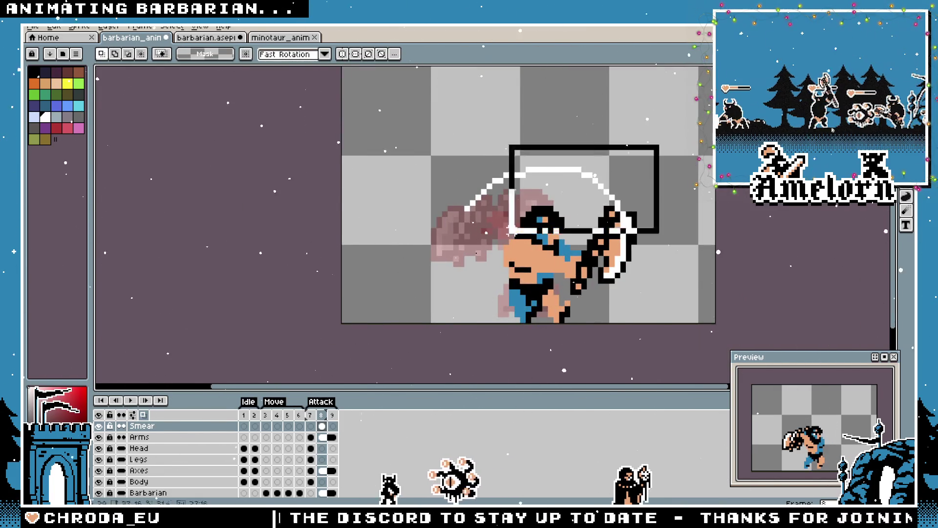
{"action": "key", "text": "b"}
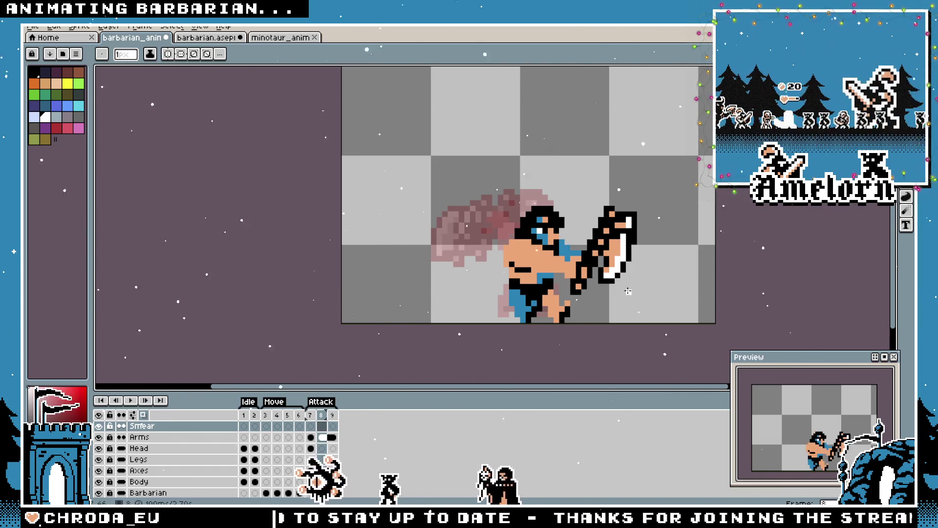
Draw a white ellipse around the barbarian and delete its lower and lower-left parts
{"action": "mouse_move", "coordinate": [627, 300]}
{"action": "left_mouse_down"}
{"action": "mouse_move", "coordinate": [531, 183]}
{"action": "mouse_move", "coordinate": [472, 173]}
{"action": "mouse_move", "coordinate": [487, 140]}
{"action": "mouse_move", "coordinate": [465, 122]}
{"action": "mouse_move", "coordinate": [446, 125]}
{"action": "left_mouse_up"}
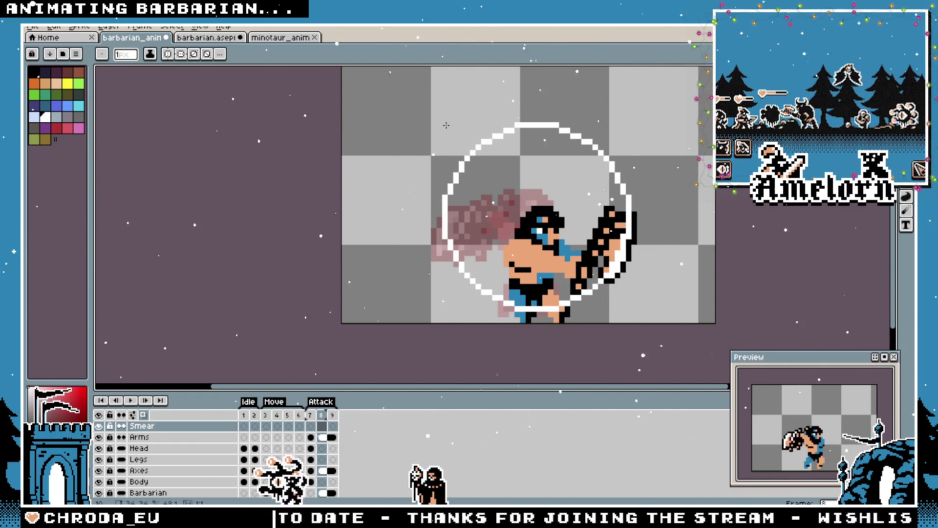
{"action": "left_click_drag", "start_coordinate": [446, 125], "coordinate": [442, 132]}
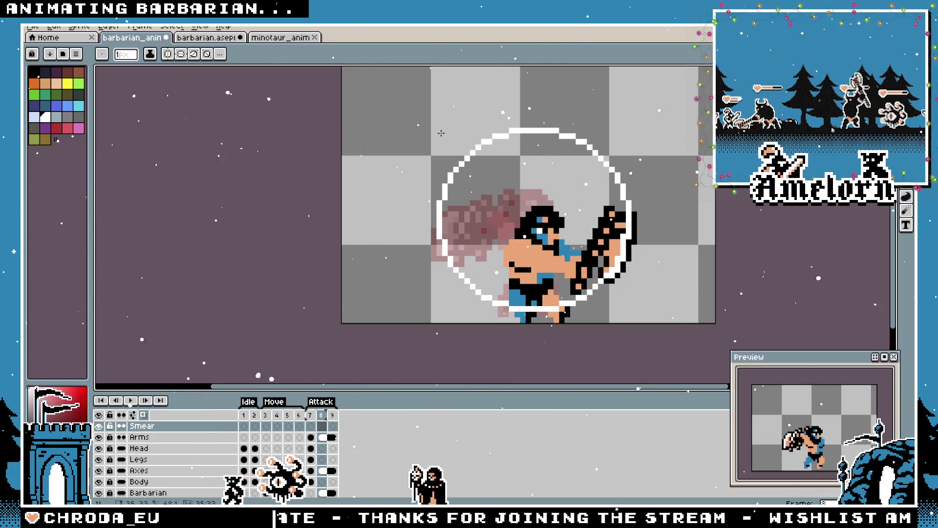
{"action": "key", "text": "m"}
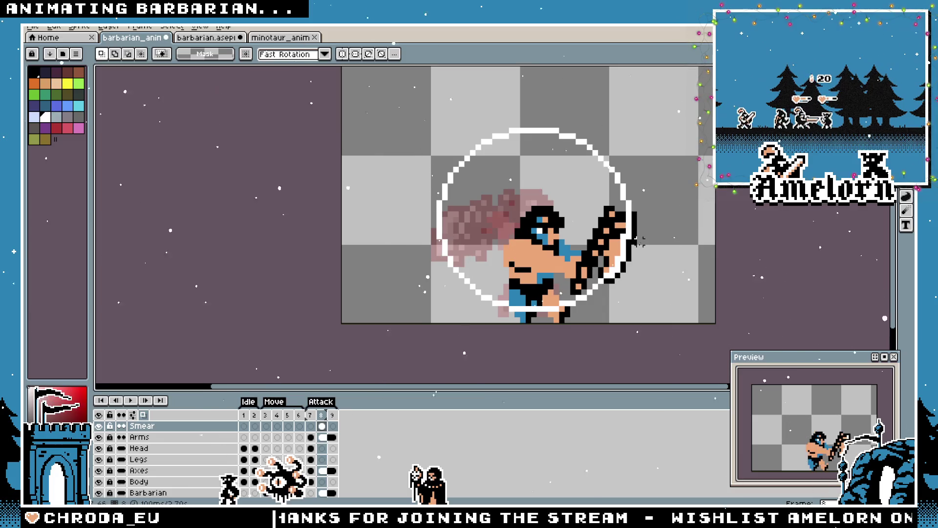
{"action": "left_click_drag", "start_coordinate": [635, 258], "coordinate": [372, 331]}
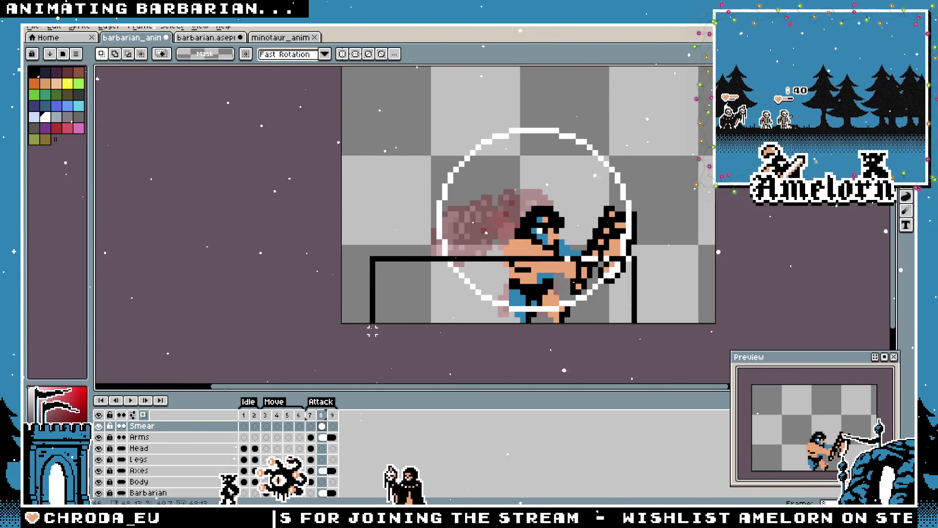
{"action": "key", "text": "Delete"}
{"action": "mouse_move", "coordinate": [372, 293]}
{"action": "left_mouse_down"}
{"action": "mouse_move", "coordinate": [446, 202]}
{"action": "mouse_move", "coordinate": [401, 218]}
{"action": "left_mouse_up"}
{"action": "key", "text": "Delete"}
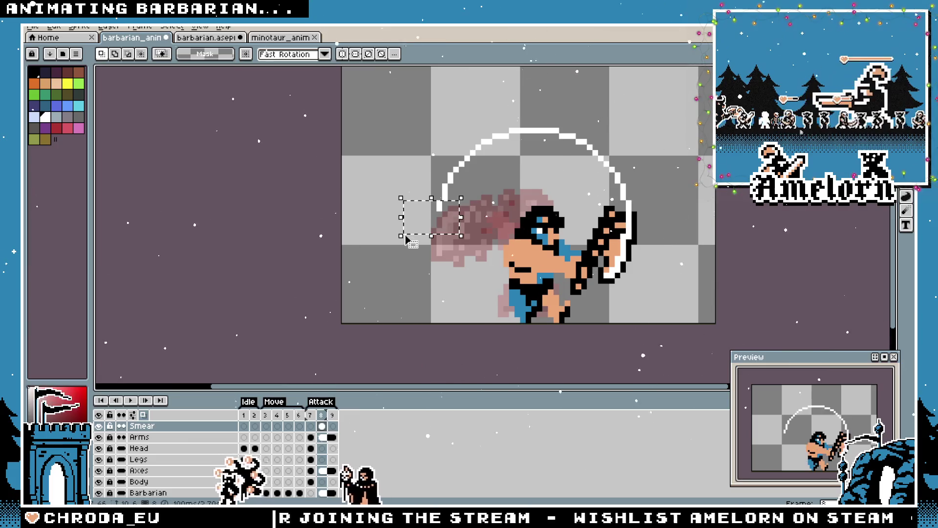
{"action": "key", "text": "Delete"}
{"action": "scroll", "coordinate": [439, 237], "scroll_direction": "up", "scroll_amount": 1}
{"action": "scroll", "coordinate": [440, 236], "scroll_direction": "down", "scroll_amount": 1}
Move the remaining arc down-left, nudge it up one pixel and commit it
{"action": "left_click_drag", "start_coordinate": [674, 107], "coordinate": [342, 288]}
{"action": "left_click_drag", "start_coordinate": [595, 210], "coordinate": [581, 238]}
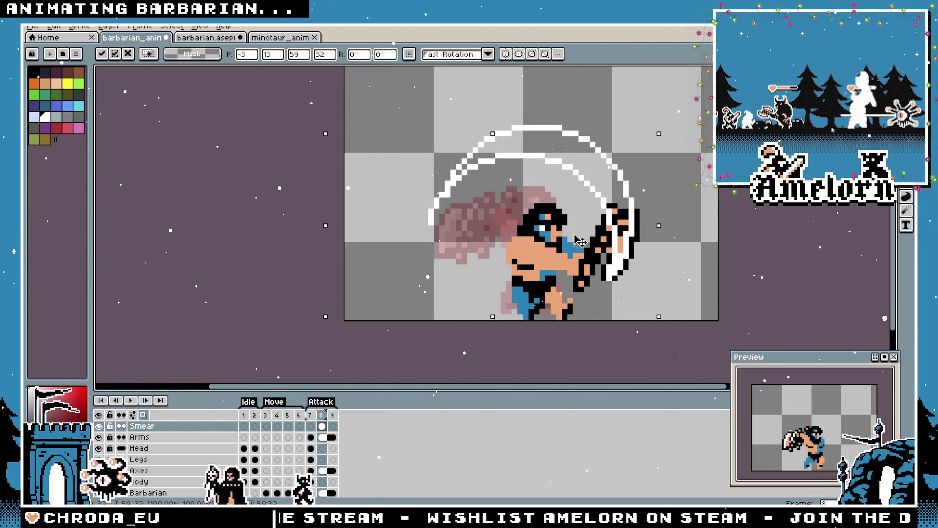
{"action": "key", "text": "Up"}
{"action": "key", "text": "b"}
{"action": "scroll", "coordinate": [478, 153], "scroll_direction": "up", "scroll_amount": 1}
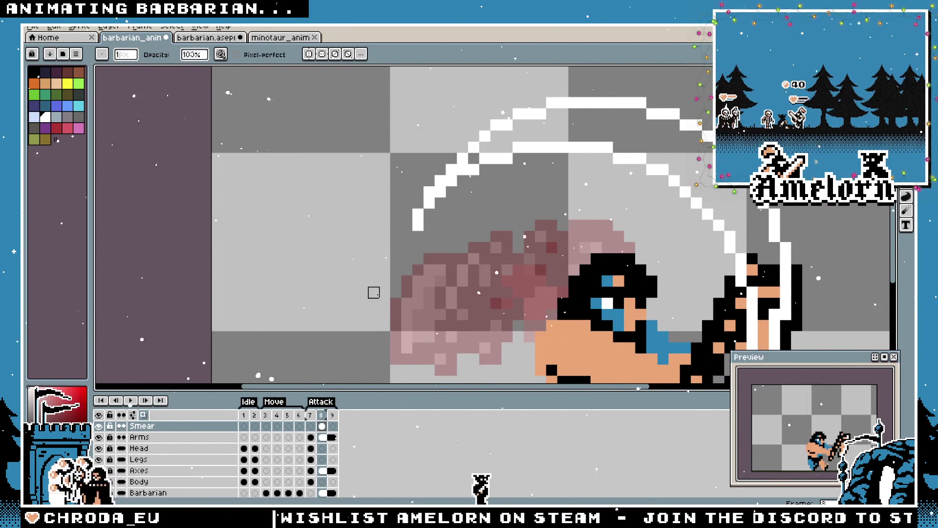
Test white Paint Bucket fills of the arc, undoing each fill that floods the canvas
{"action": "scroll", "coordinate": [374, 291], "scroll_direction": "down", "scroll_amount": 4}
{"action": "scroll", "coordinate": [481, 224], "scroll_direction": "up", "scroll_amount": 2}
{"action": "scroll", "coordinate": [480, 225], "scroll_direction": "down", "scroll_amount": 1}
{"action": "scroll", "coordinate": [480, 225], "scroll_direction": "up", "scroll_amount": 2}
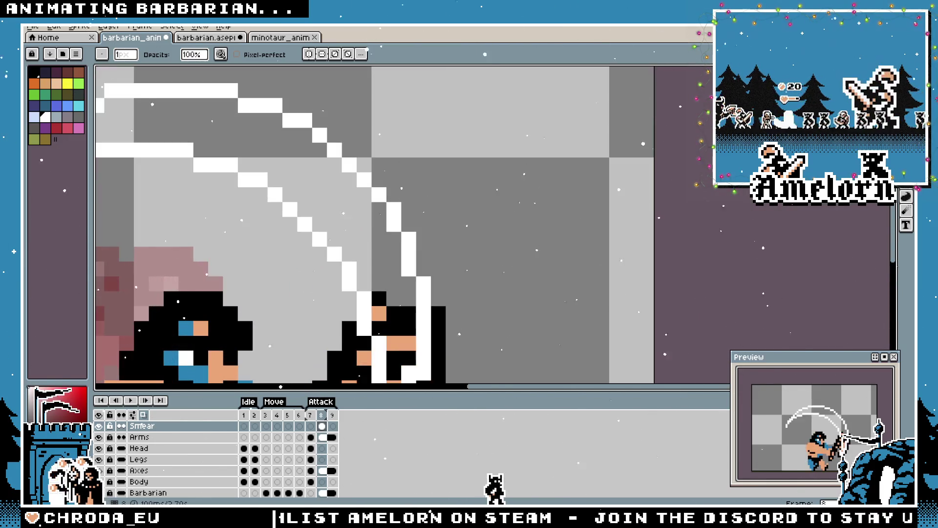
{"action": "key", "text": "g"}
{"action": "scroll", "coordinate": [190, 194], "scroll_direction": "down", "scroll_amount": 2}
{"action": "left_click", "coordinate": [190, 195]}
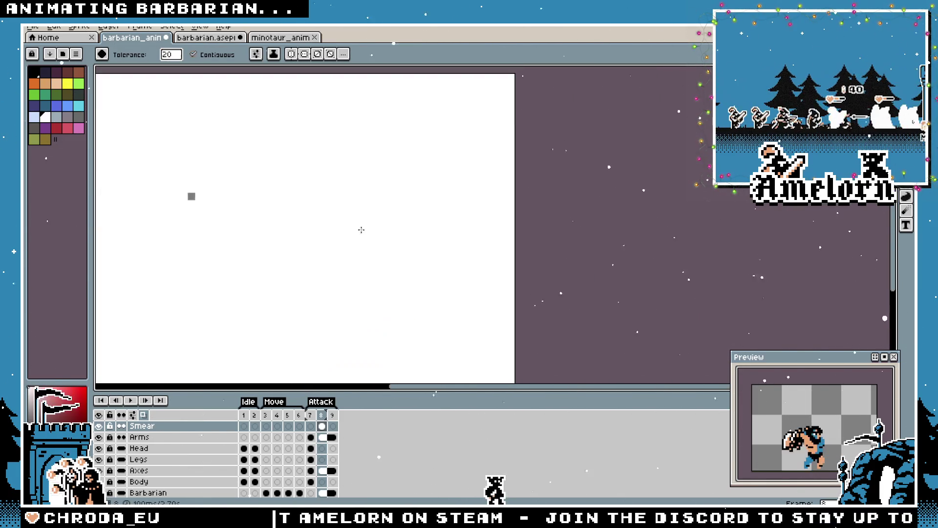
{"action": "key", "text": "ctrl+z"}
{"action": "left_click", "coordinate": [193, 55]}
{"action": "left_click", "coordinate": [312, 188]}
{"action": "key", "text": "ctrl+z"}
{"action": "scroll", "coordinate": [238, 187], "scroll_direction": "up", "scroll_amount": 2}
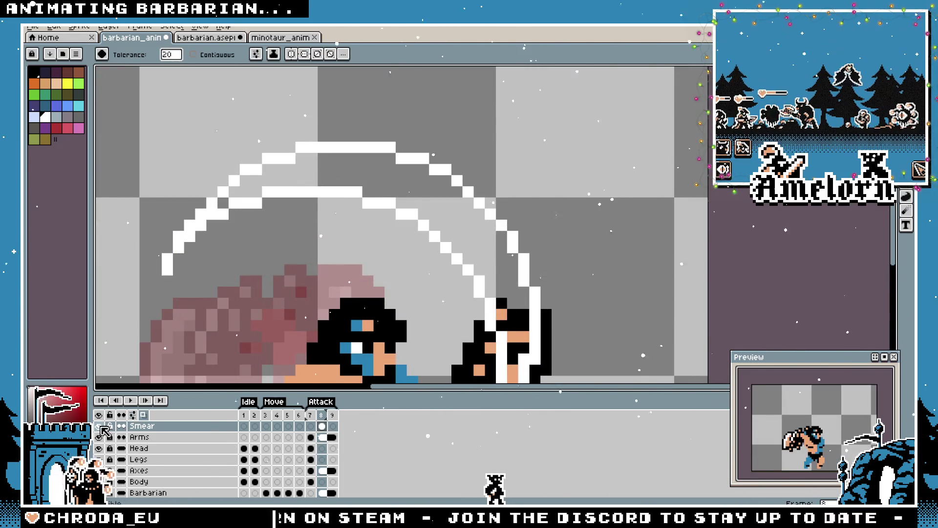
{"action": "key", "text": "minus"}
{"action": "key", "text": "minus"}
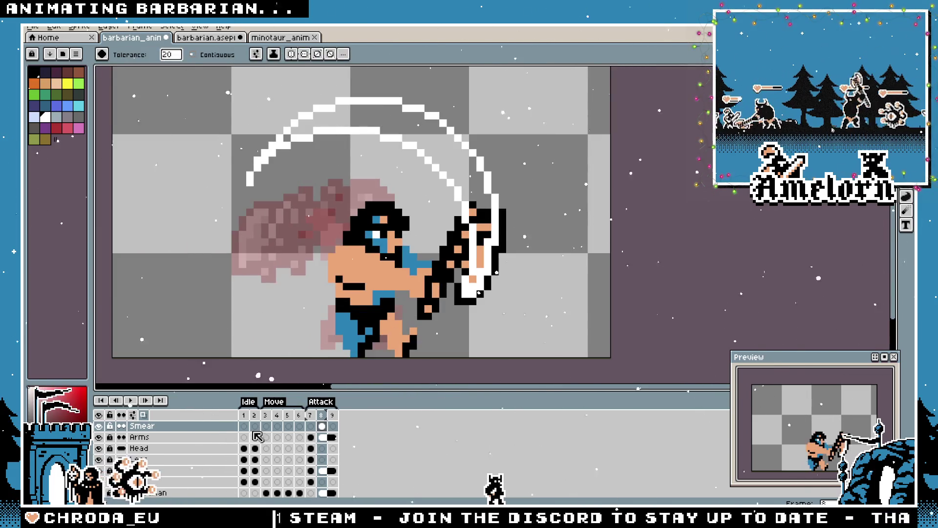
Hide the Arms, Head and Legs layers and erase the pixels joining the two arc lines
{"action": "left_click_drag", "start_coordinate": [99, 436], "coordinate": [99, 492]}
{"action": "scroll", "coordinate": [503, 241], "scroll_direction": "up", "scroll_amount": 1}
{"action": "key", "text": "b"}
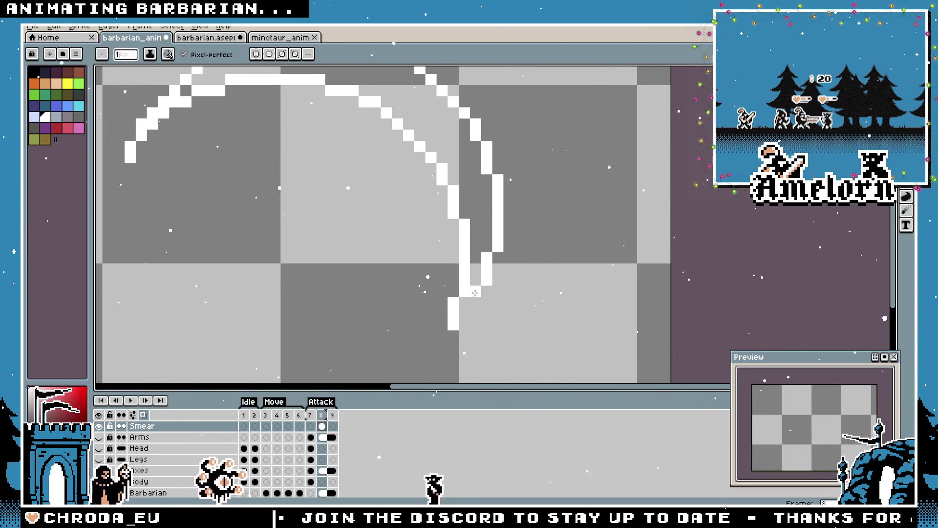
{"action": "right_click", "coordinate": [475, 289]}
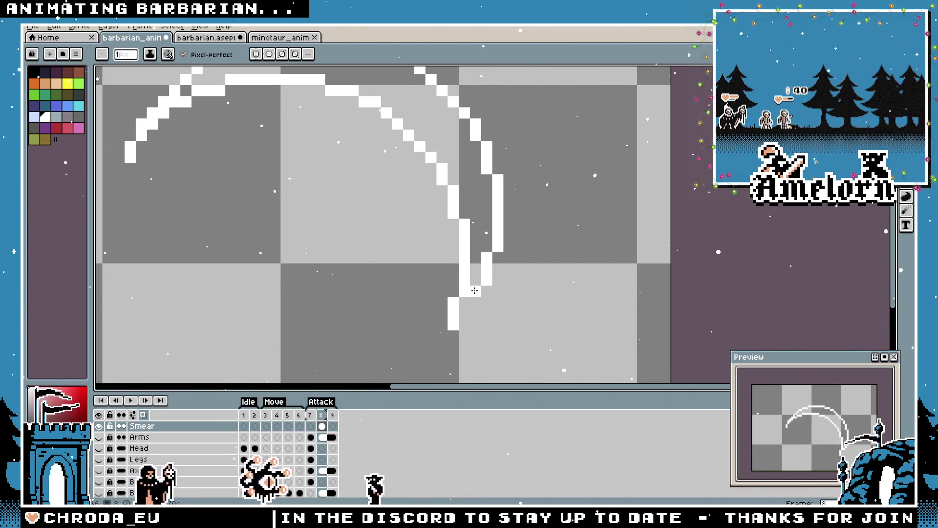
{"action": "scroll", "coordinate": [474, 291], "scroll_direction": "down", "scroll_amount": 2}
{"action": "scroll", "coordinate": [456, 305], "scroll_direction": "up", "scroll_amount": 3}
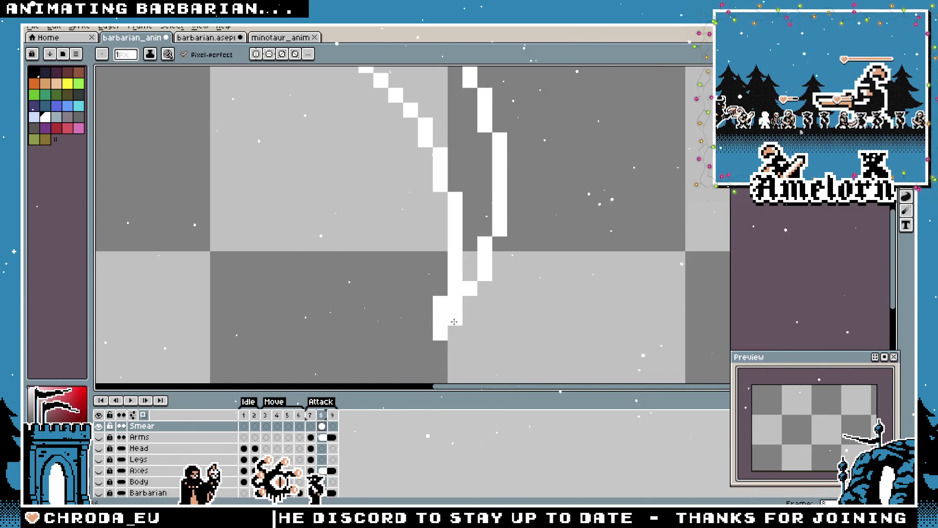
Fill the crescent interior white with Contiguous on, then show all layers again on frame 7
{"action": "key", "text": "e"}
{"action": "scroll", "coordinate": [348, 288], "scroll_direction": "down", "scroll_amount": 3}
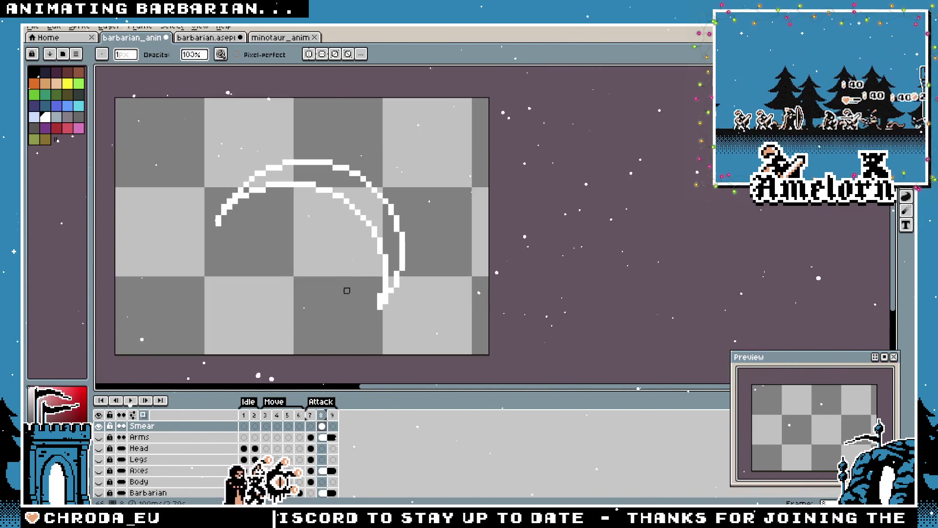
{"action": "key", "text": "g"}
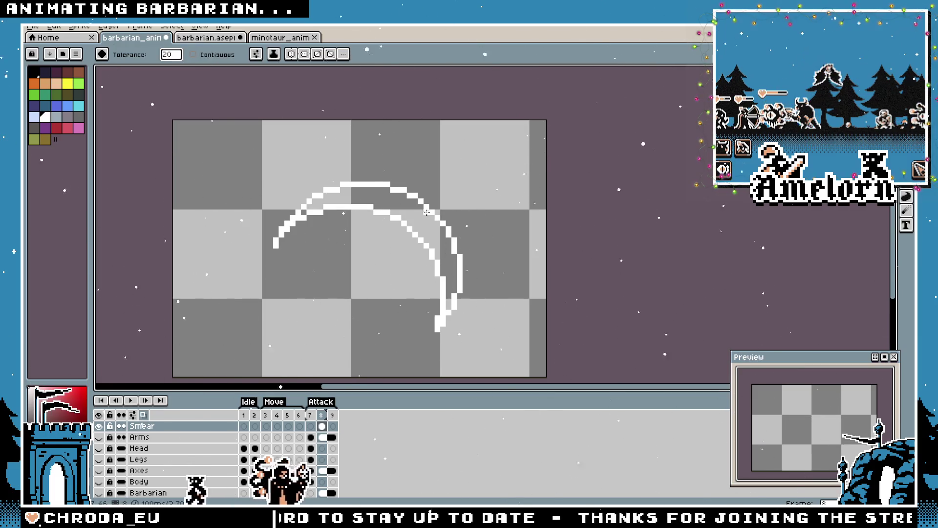
{"action": "left_click", "coordinate": [410, 213]}
{"action": "key", "text": "ctrl+z"}
{"action": "left_click", "coordinate": [193, 54]}
{"action": "left_click", "coordinate": [337, 228]}
{"action": "scroll", "coordinate": [304, 211], "scroll_direction": "down", "scroll_amount": 3}
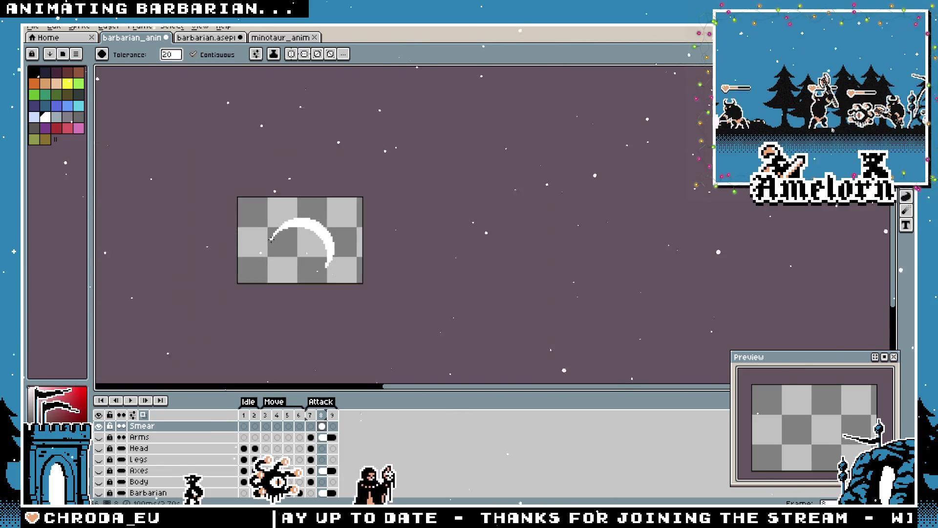
{"action": "scroll", "coordinate": [284, 240], "scroll_direction": "up", "scroll_amount": 3}
{"action": "left_click", "coordinate": [311, 415]}
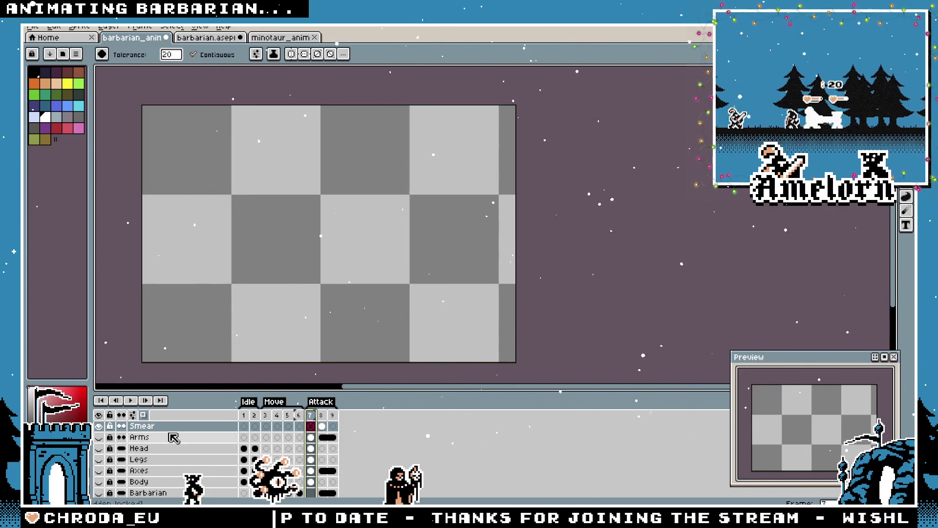
{"action": "left_click_drag", "start_coordinate": [98, 437], "coordinate": [99, 494]}
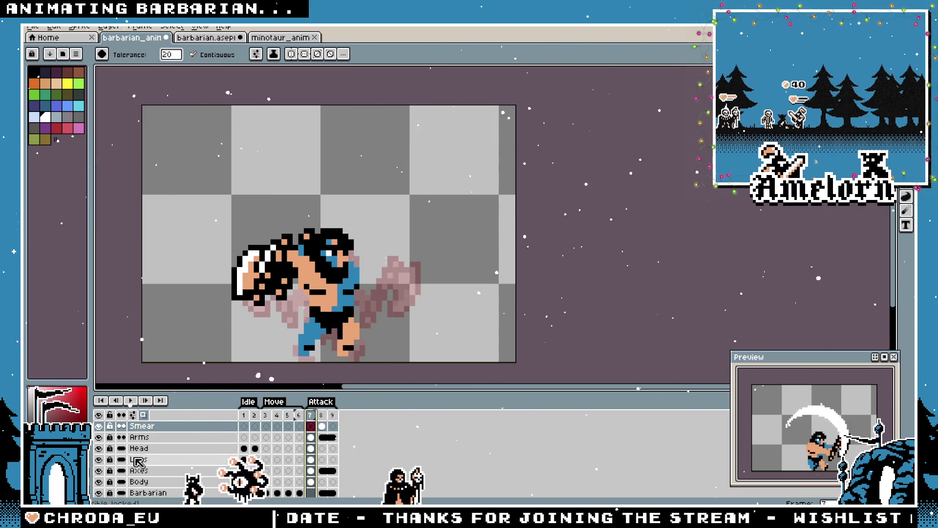
Show the magenta Background layer, check frames 8, 9 and 7, and play the attack
{"action": "scroll", "coordinate": [100, 489], "scroll_direction": "down", "scroll_amount": 2}
{"action": "left_click", "coordinate": [98, 479]}
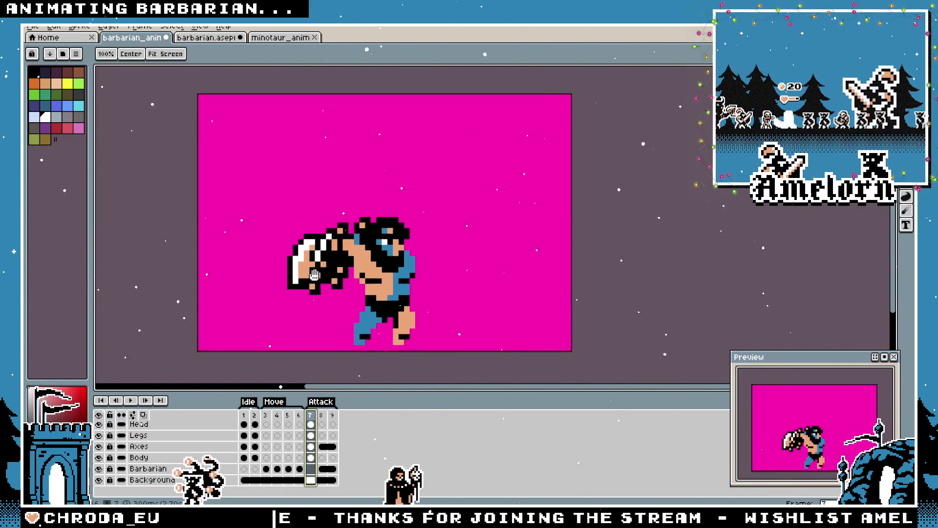
{"action": "scroll", "coordinate": [147, 450], "scroll_direction": "up", "scroll_amount": 2}
{"action": "left_click", "coordinate": [320, 416]}
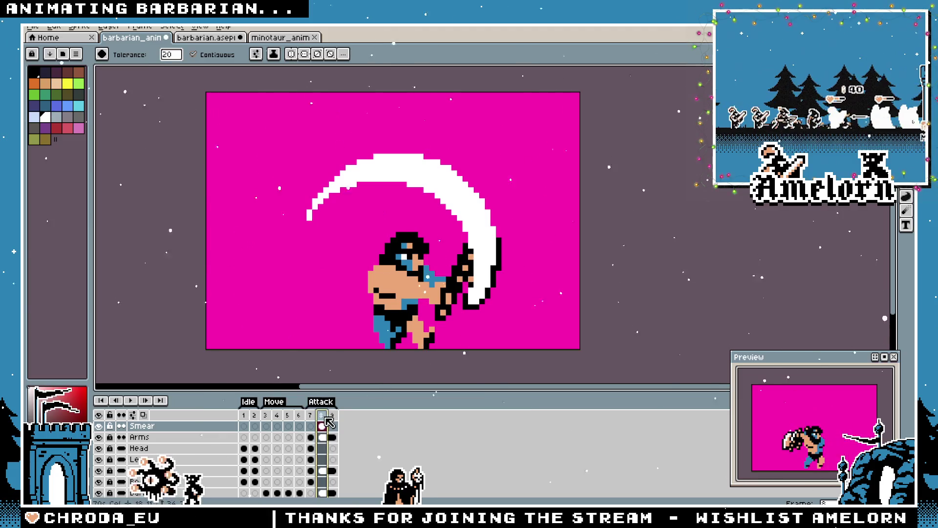
{"action": "left_click", "coordinate": [332, 415]}
{"action": "left_click", "coordinate": [309, 415]}
{"action": "key", "text": "Return"}
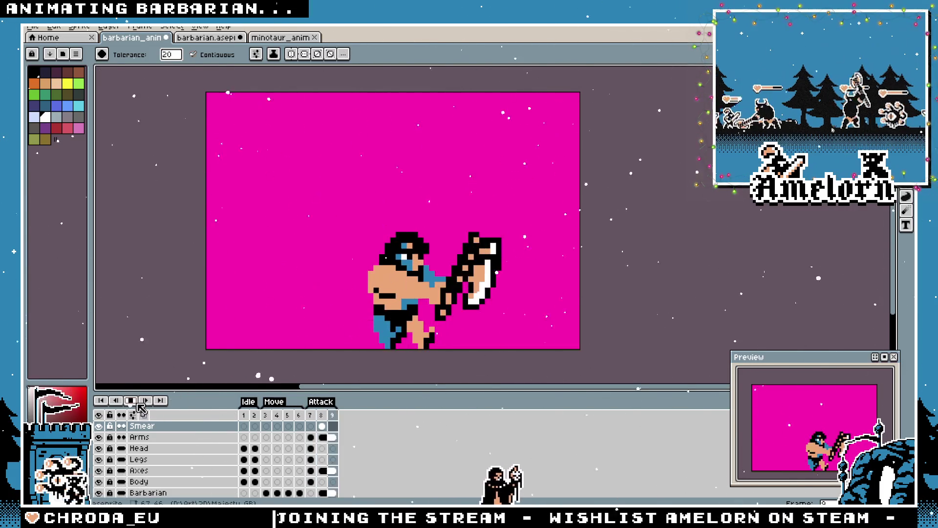
{"action": "double_click", "coordinate": [321, 414]}
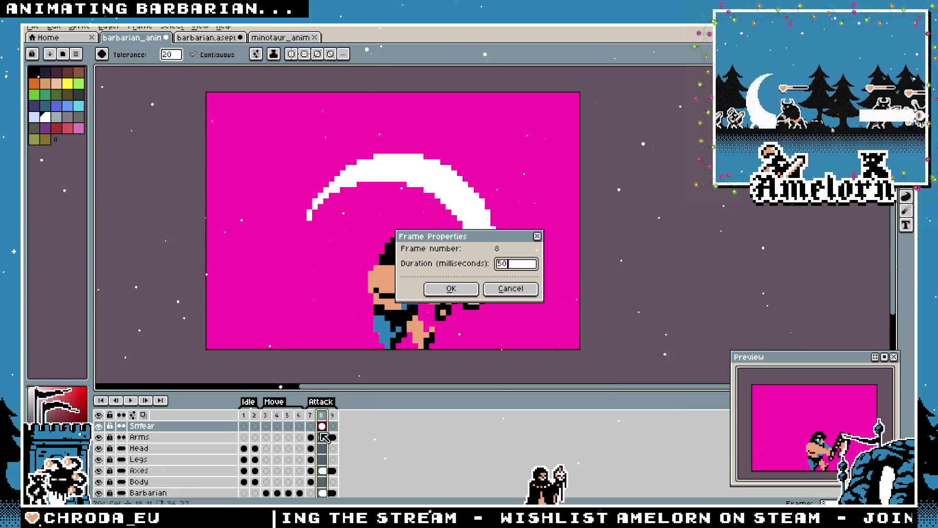
Play the attack loop with the 50 ms smear frame in the Preview window
{"action": "left_click", "coordinate": [131, 400]}
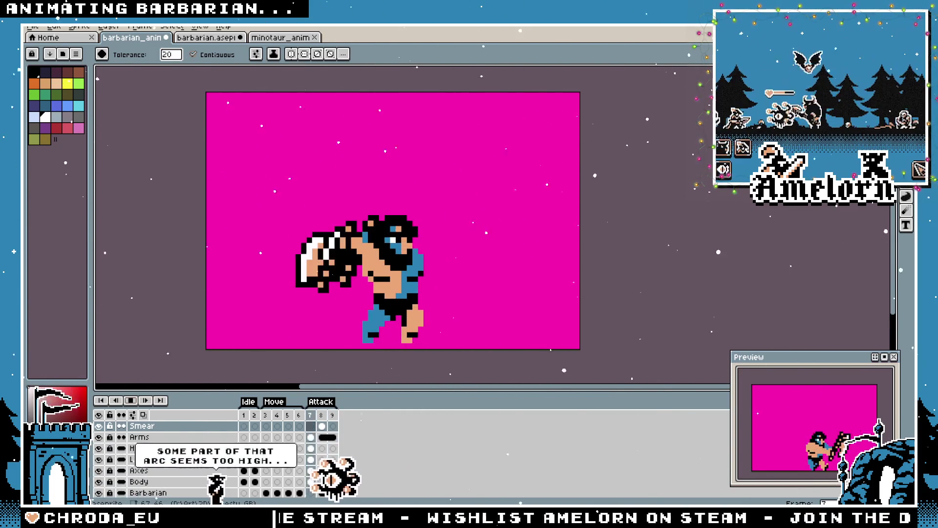
{"action": "key", "text": "m"}
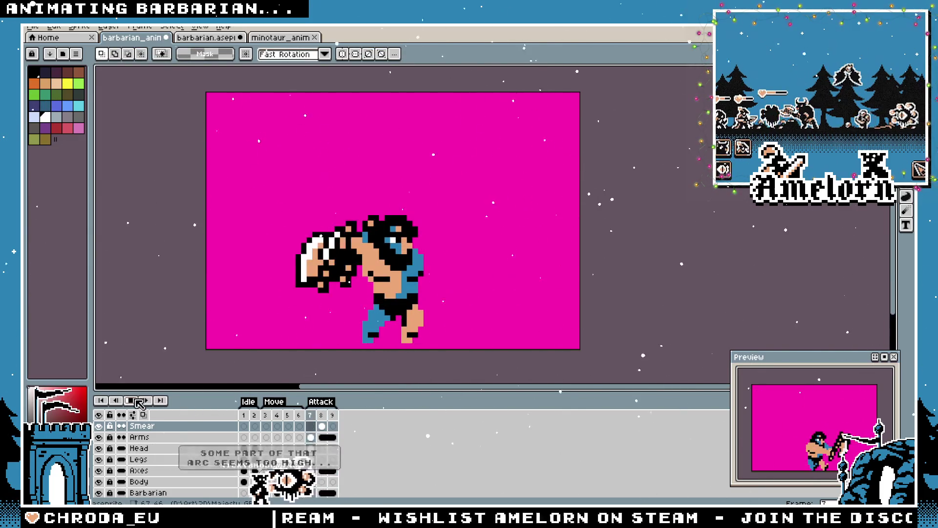
Stop playback on smear frame 8, select the Pencil, and zoom in on the white arc
{"action": "left_click", "coordinate": [322, 428]}
{"action": "scroll", "coordinate": [305, 220], "scroll_direction": "up", "scroll_amount": 1}
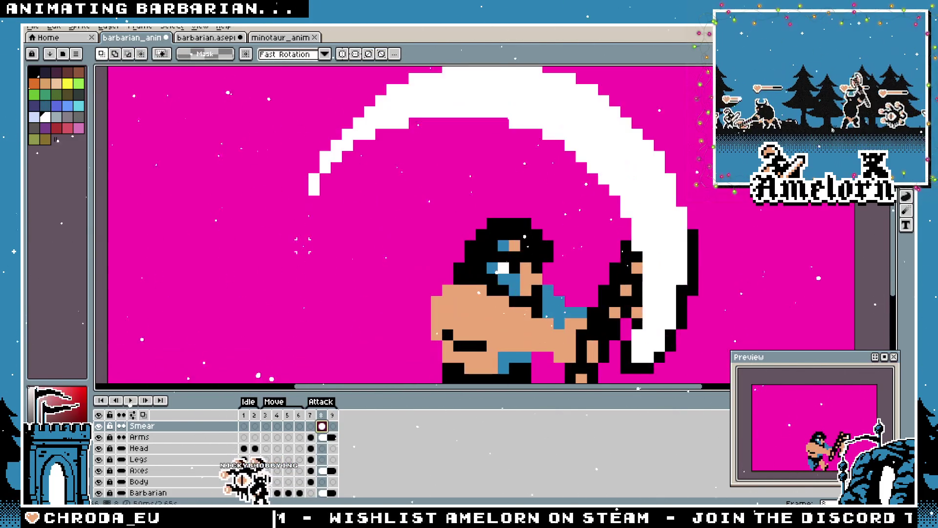
{"action": "key", "text": "b"}
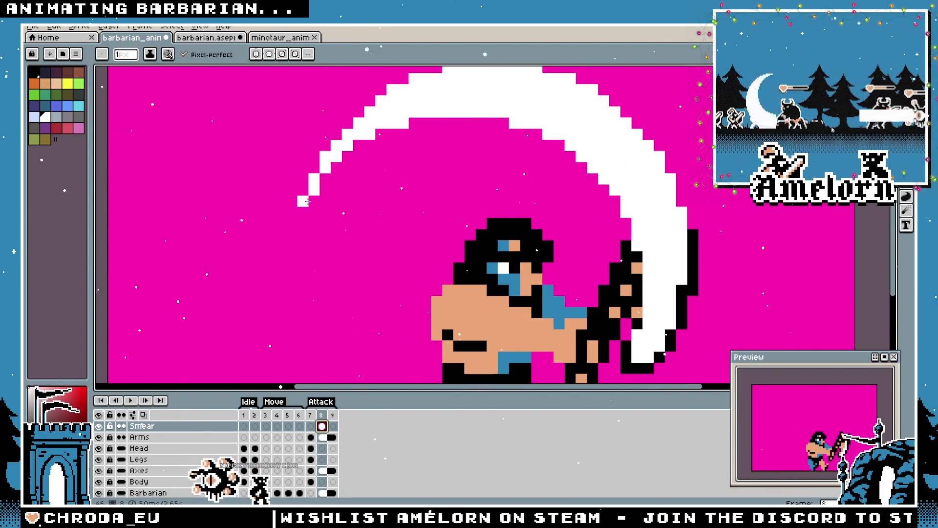
{"action": "scroll", "coordinate": [303, 200], "scroll_direction": "down", "scroll_amount": 3}
{"action": "scroll", "coordinate": [233, 246], "scroll_direction": "up", "scroll_amount": 1}
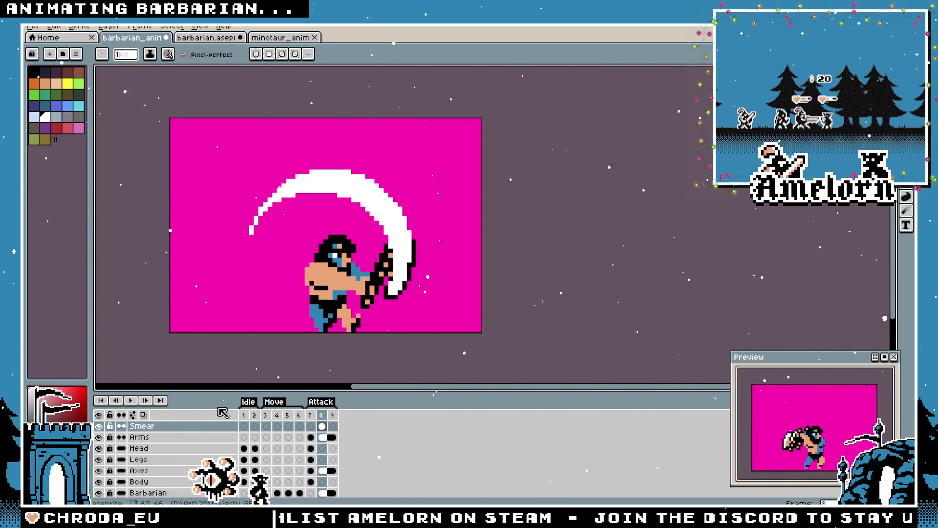
{"action": "scroll", "coordinate": [252, 273], "scroll_direction": "up", "scroll_amount": 2}
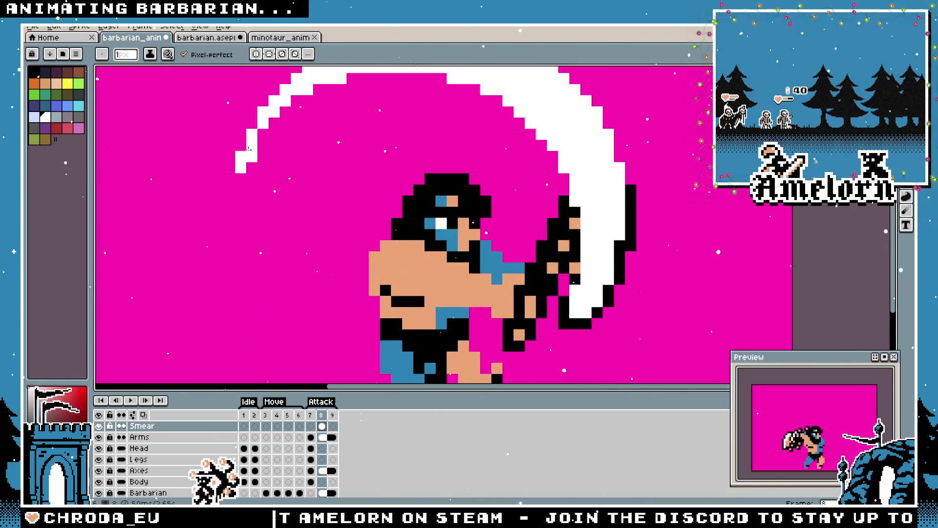
{"action": "scroll", "coordinate": [261, 269], "scroll_direction": "down", "scroll_amount": 5}
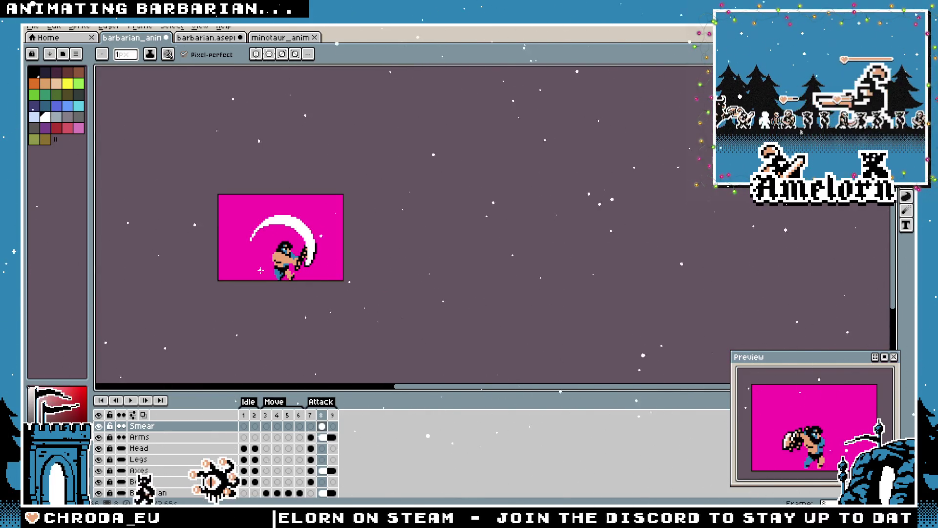
{"action": "scroll", "coordinate": [261, 270], "scroll_direction": "up", "scroll_amount": 2}
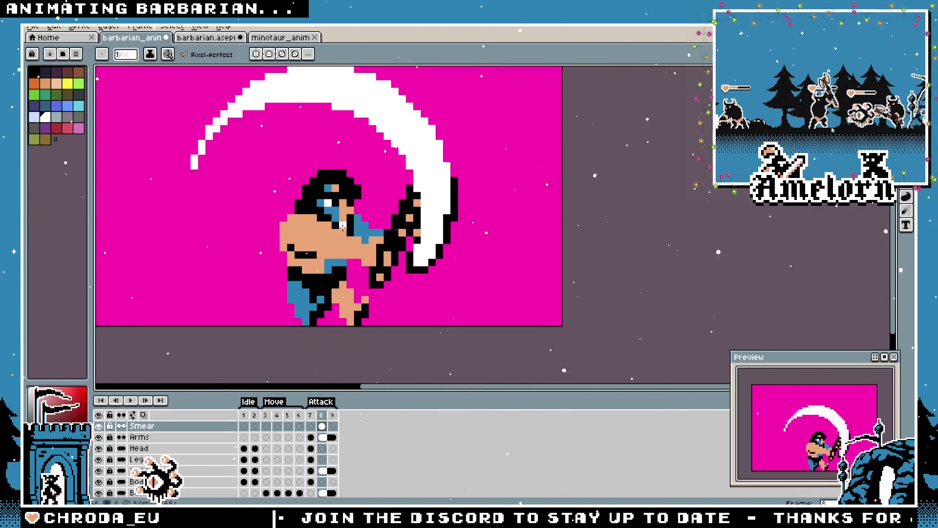
Compare smear frame 8 with frame 9, then play the whole animation from frame 1
{"action": "left_click", "coordinate": [333, 415]}
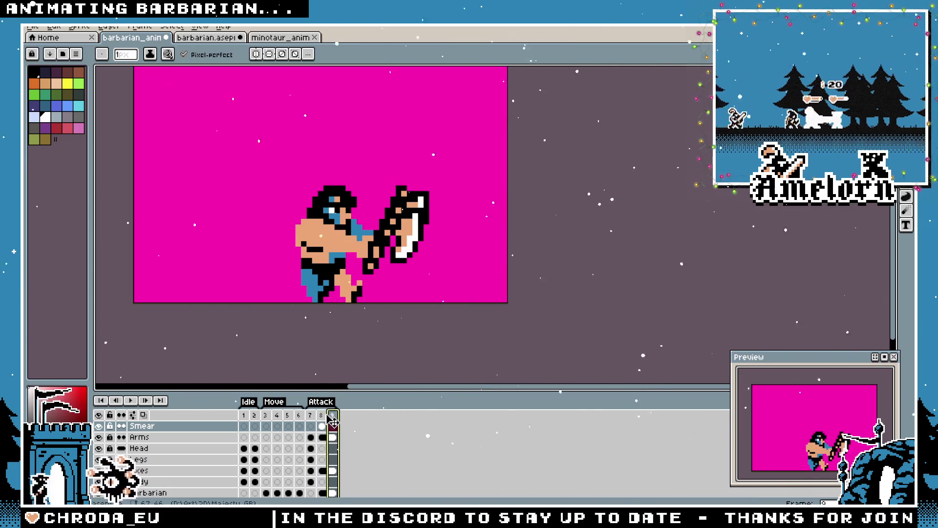
{"action": "key", "text": "Left"}
{"action": "left_click", "coordinate": [333, 415]}
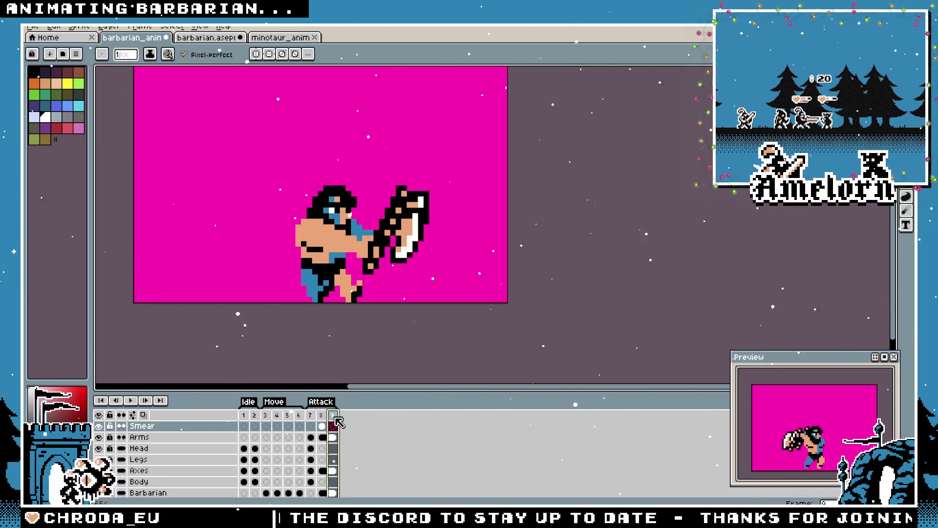
{"action": "left_click", "coordinate": [243, 416]}
{"action": "key", "text": "Return"}
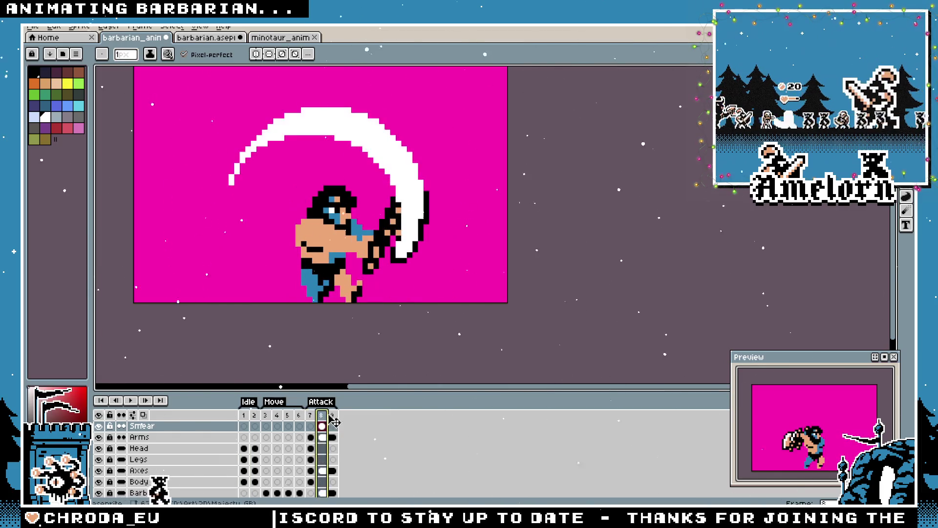
{"action": "left_click", "coordinate": [247, 415]}
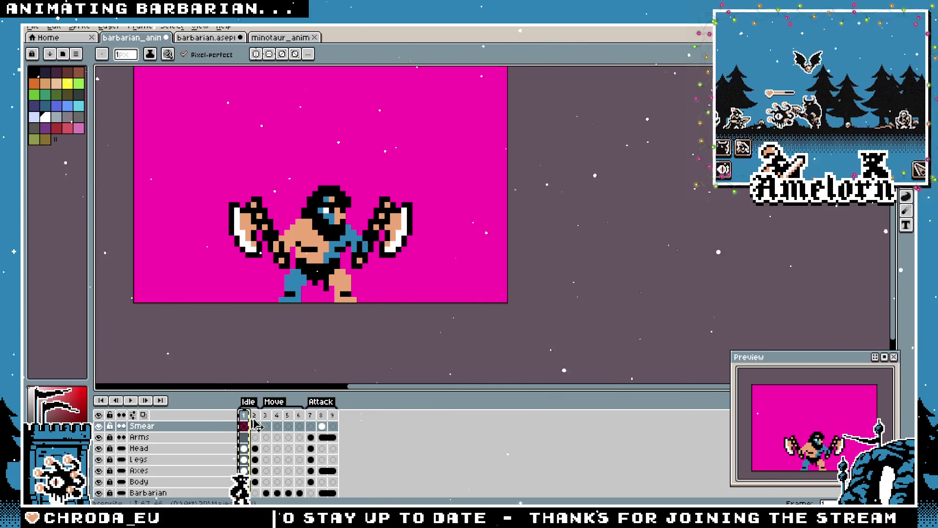
Add a new frame at the end as frame 10 and set frame 9's duration to 150 ms
{"action": "key", "text": "alt+n"}
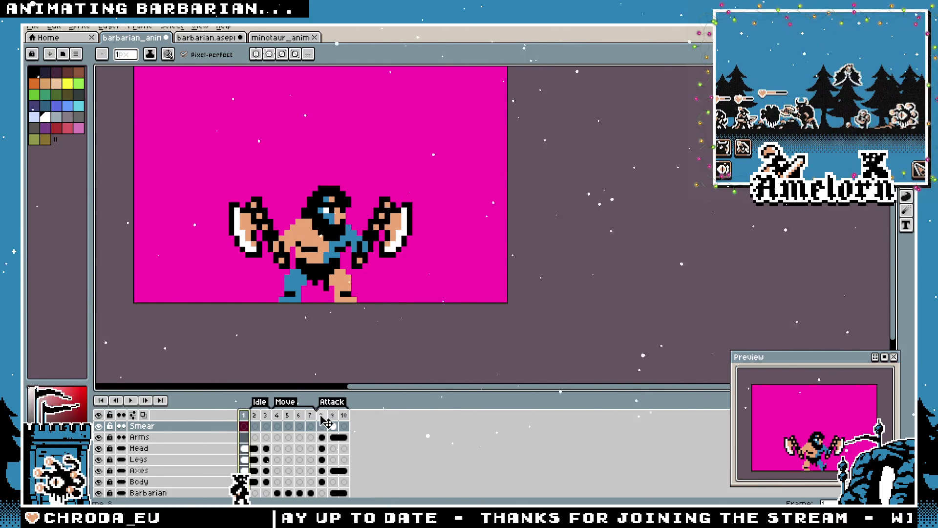
{"action": "left_click_drag", "start_coordinate": [357, 423], "coordinate": [355, 420]}
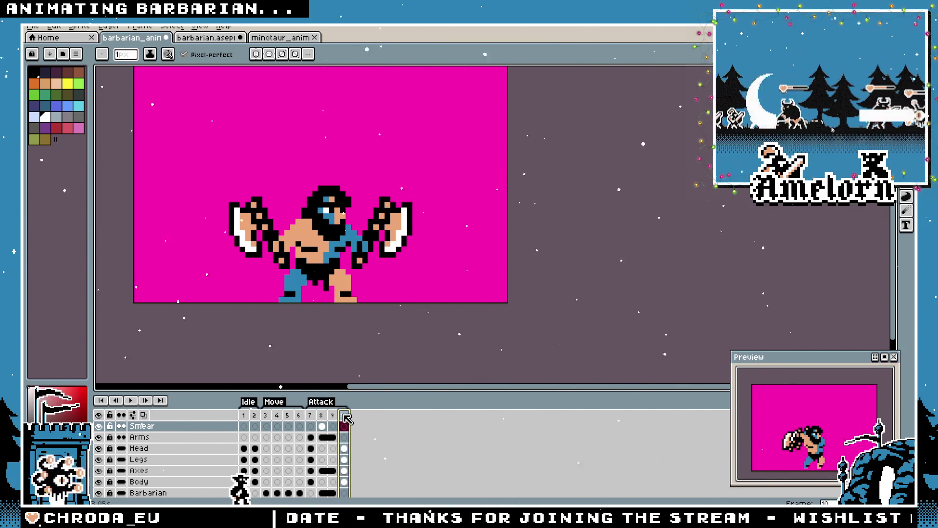
{"action": "key", "text": "Left"}
{"action": "key", "text": "p"}
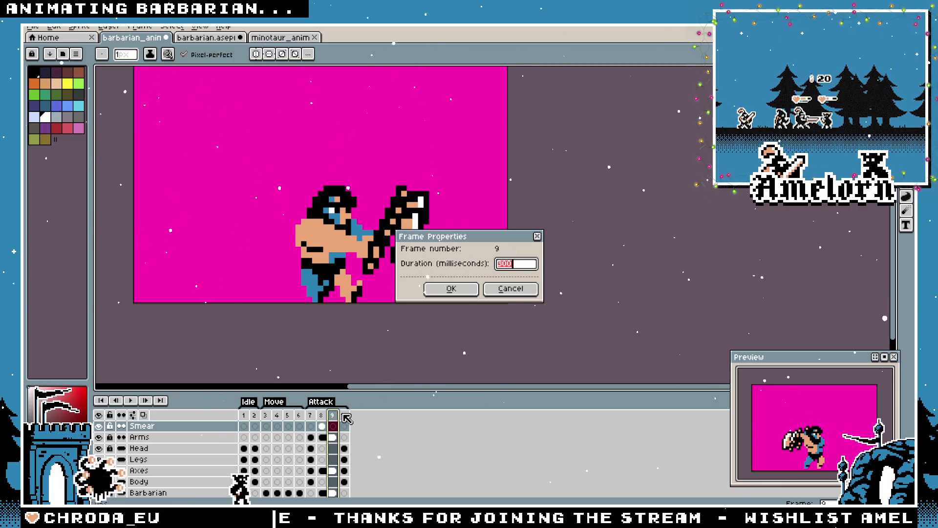
{"action": "type", "text": "50"}
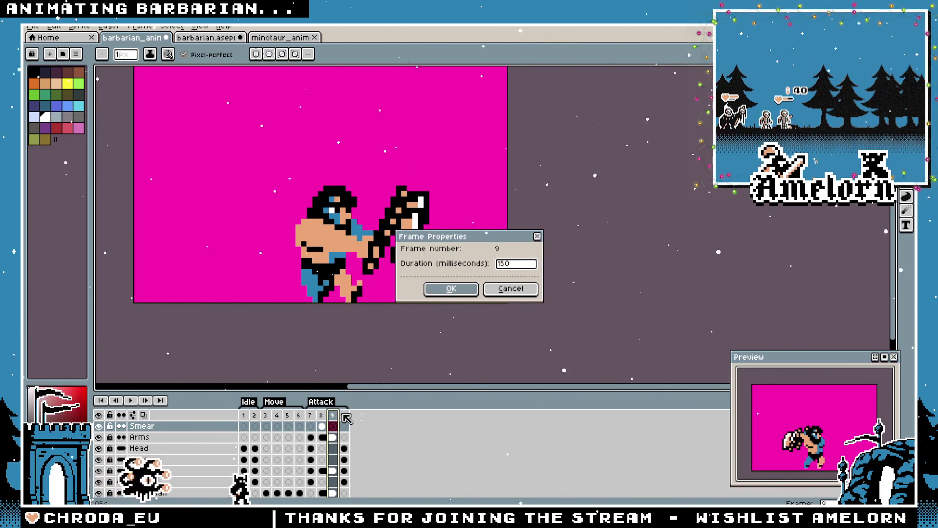
{"action": "key", "text": "Return"}
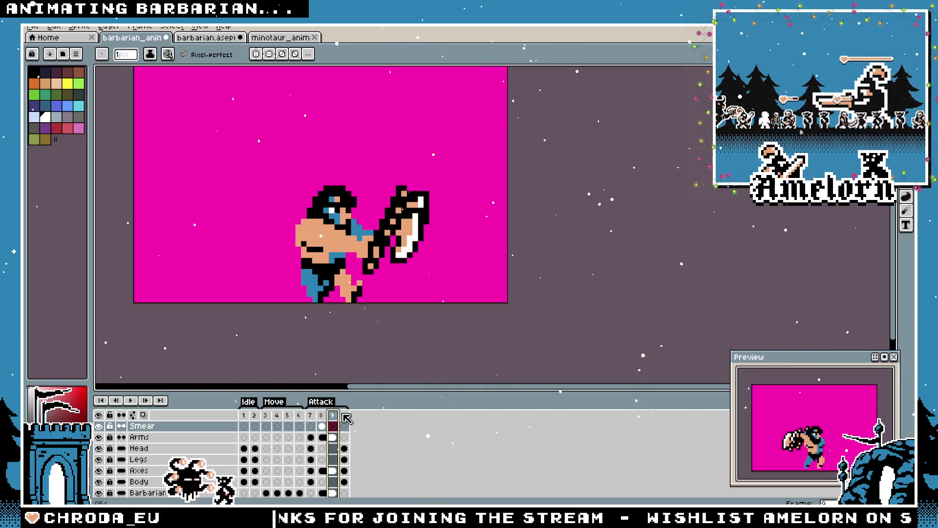
Give frame 7 a new duration, then play the attack and recentre the barbarian on the canvas
{"action": "left_click", "coordinate": [314, 416]}
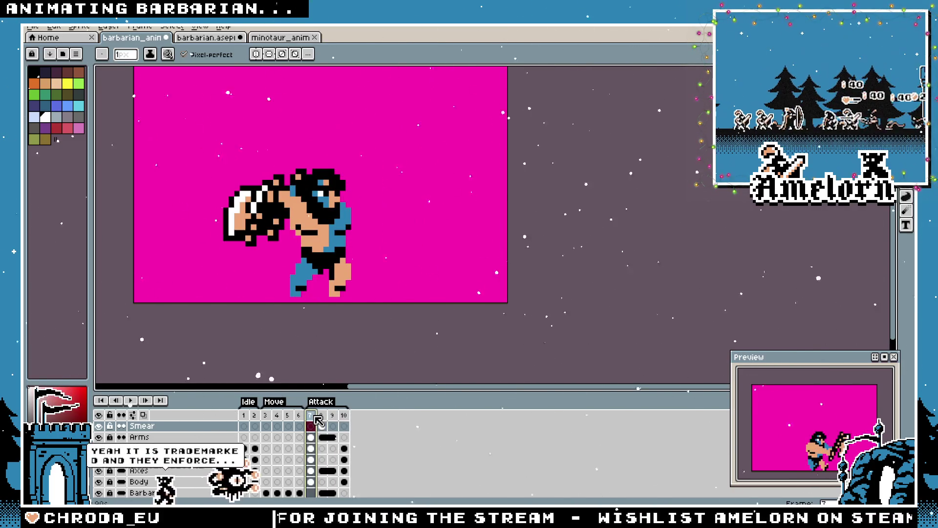
{"action": "type", "text": "p"}
{"action": "type", "text": "15"}
{"action": "key", "text": "Return"}
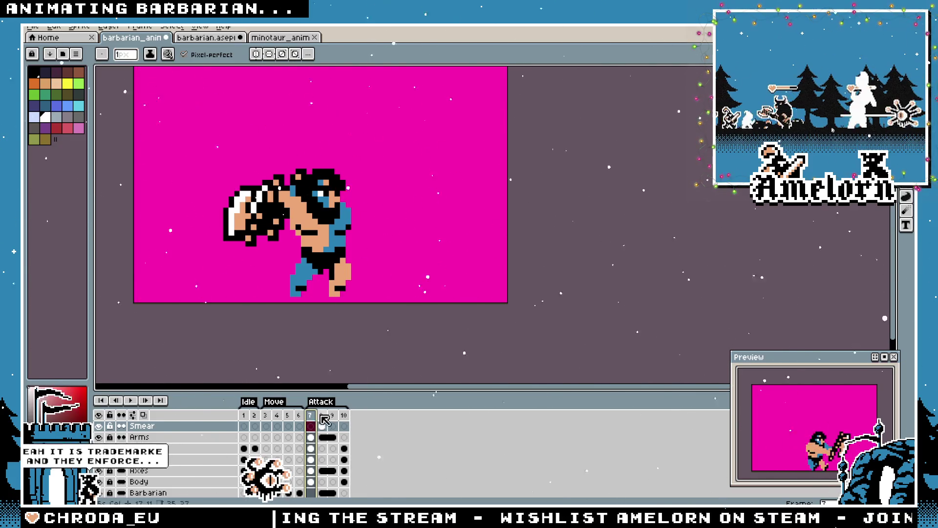
{"action": "left_click", "coordinate": [131, 400]}
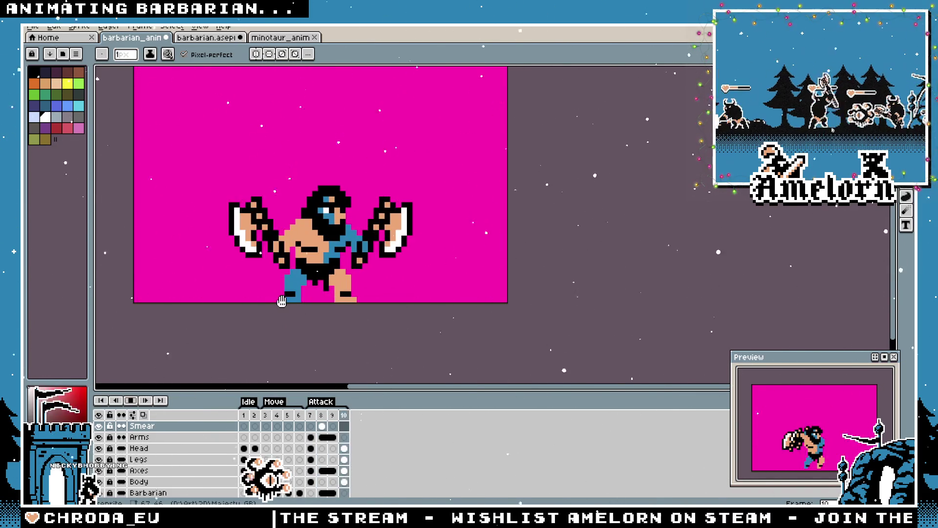
{"action": "left_click_drag", "start_coordinate": [246, 233], "coordinate": [316, 260]}
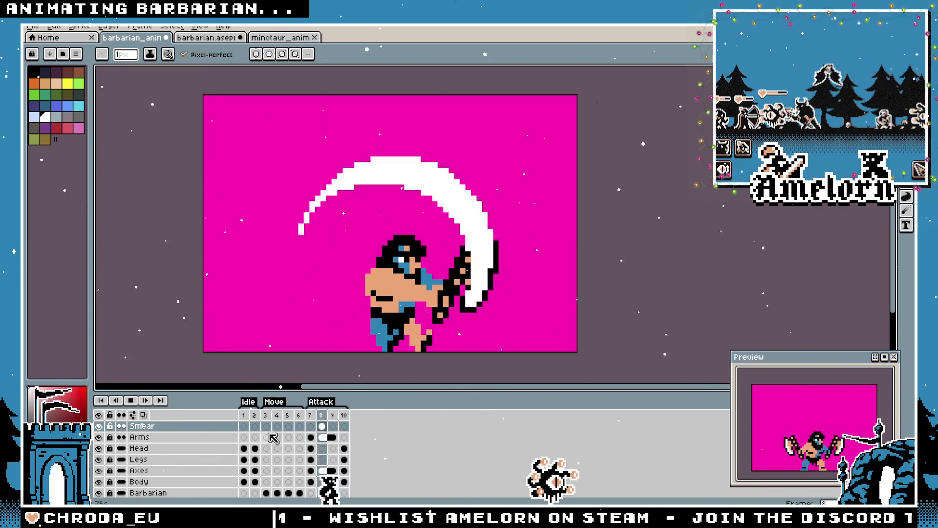
Loop the Idle, Move and Attack tags, save barbarian_anim, and switch to the minotaur_anim tab
{"action": "left_click", "coordinate": [268, 416]}
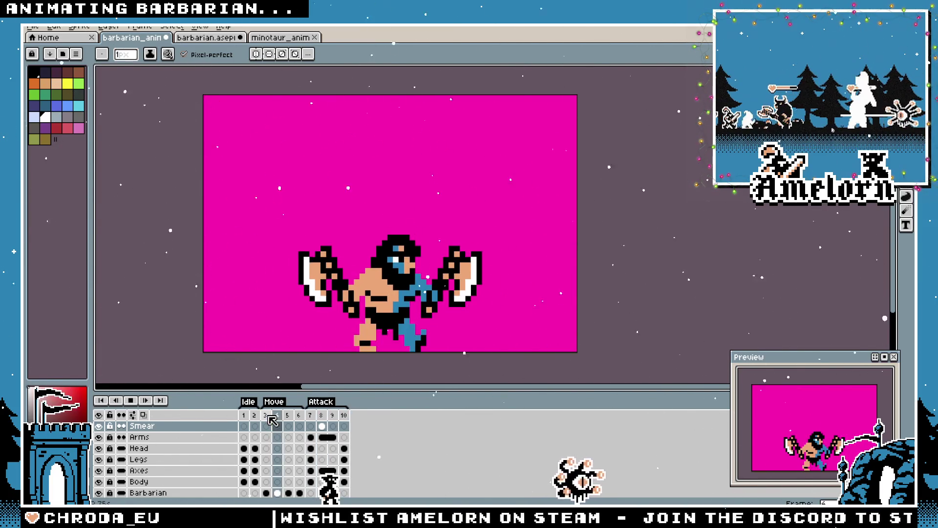
{"action": "left_click", "coordinate": [313, 417]}
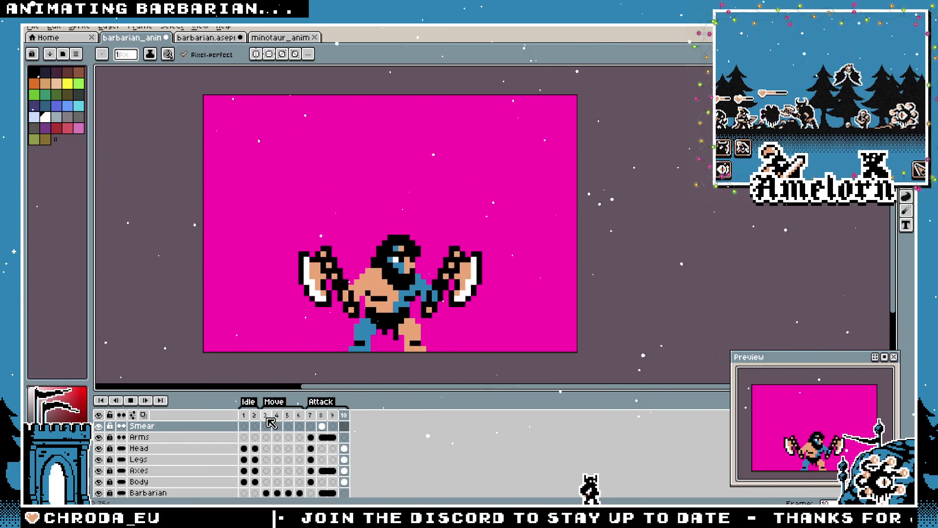
{"action": "left_click", "coordinate": [244, 416]}
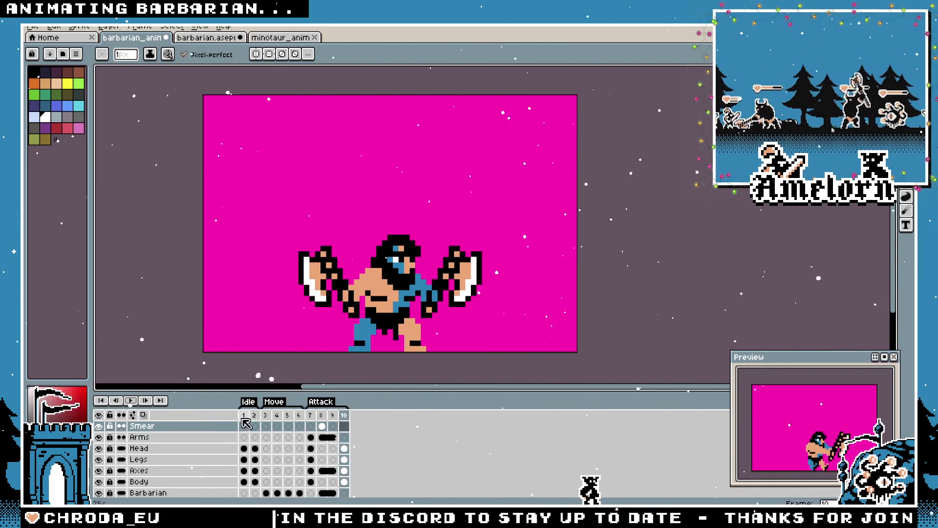
{"action": "left_click", "coordinate": [131, 400]}
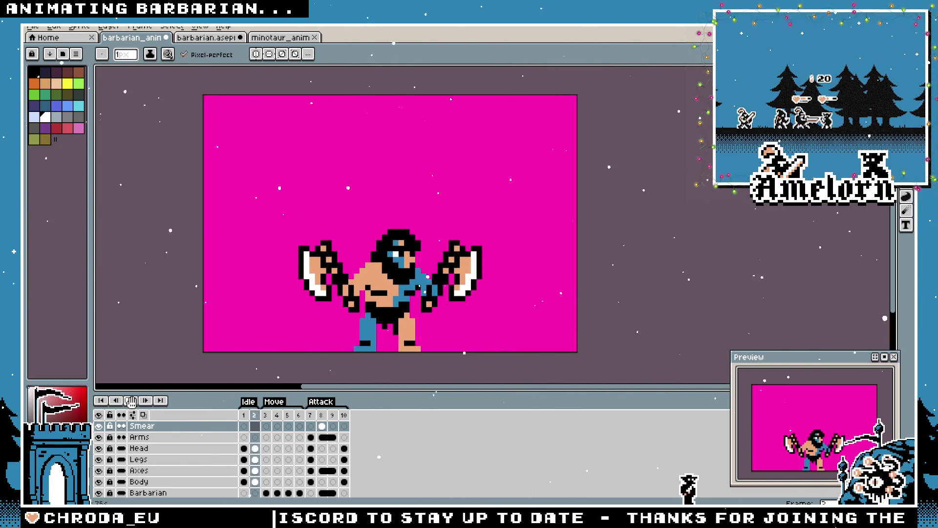
{"action": "left_click", "coordinate": [265, 415]}
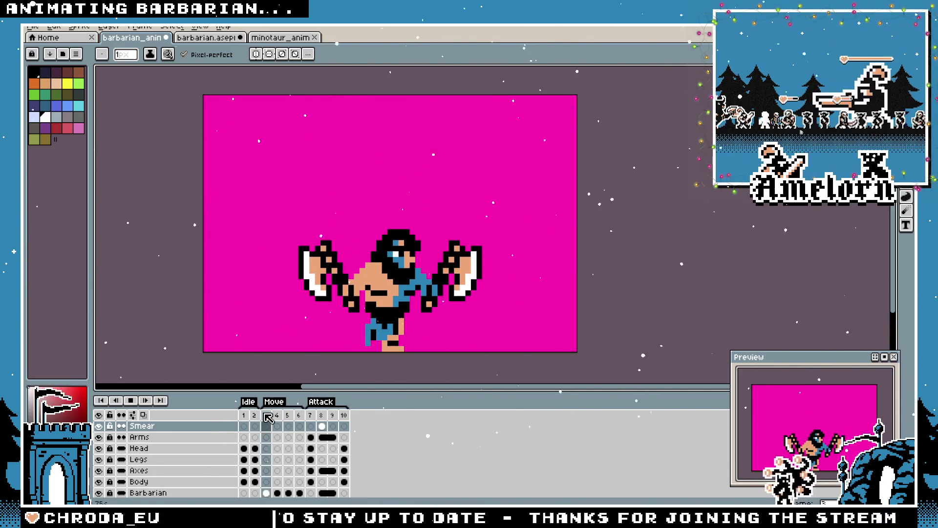
{"action": "left_click", "coordinate": [309, 416]}
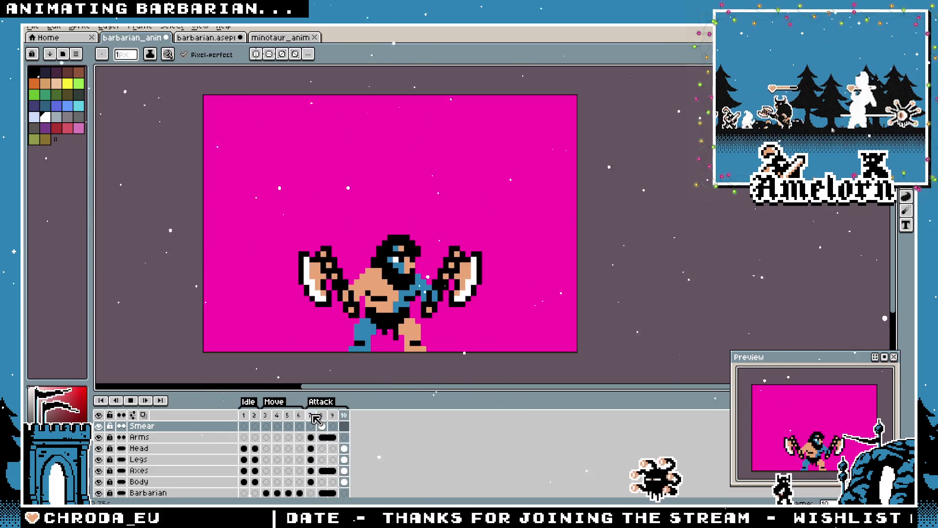
{"action": "key", "text": "ctrl+s"}
{"action": "left_click", "coordinate": [269, 39]}
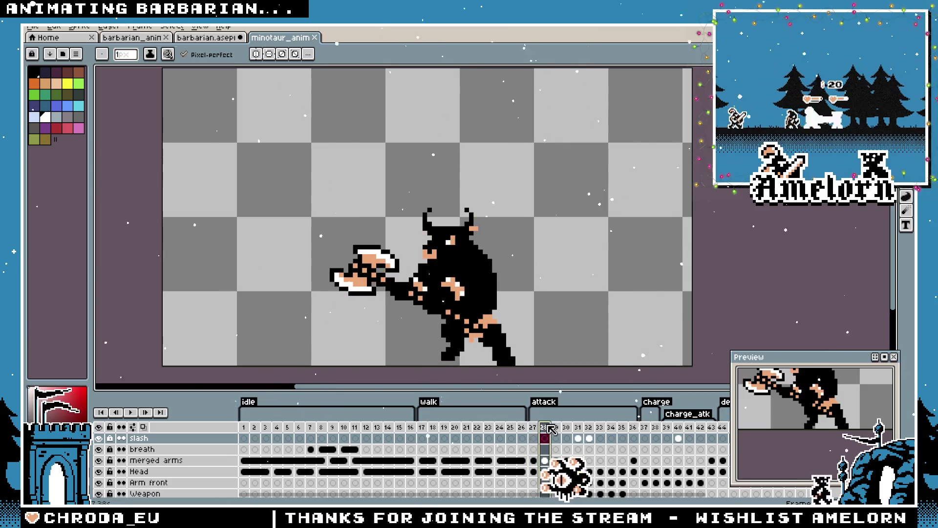
Step through minotaur attack frames 27–30 with the slash arc, replay the loop, and save
{"action": "left_click", "coordinate": [131, 413]}
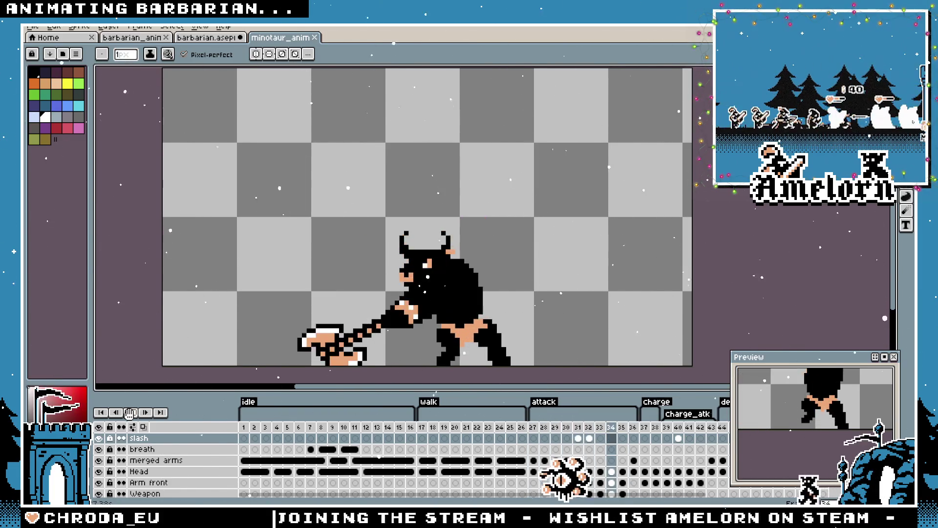
{"action": "left_click", "coordinate": [129, 413]}
{"action": "left_click", "coordinate": [544, 428]}
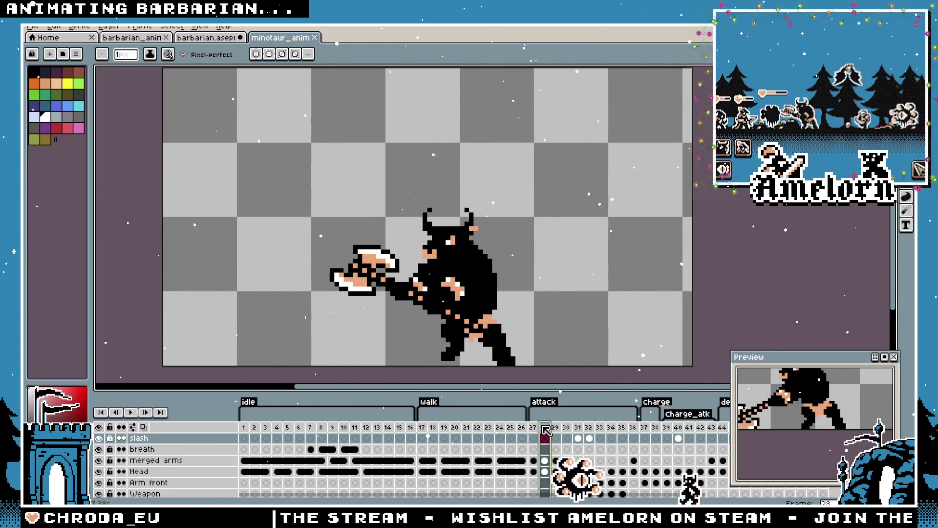
{"action": "left_click", "coordinate": [557, 430]}
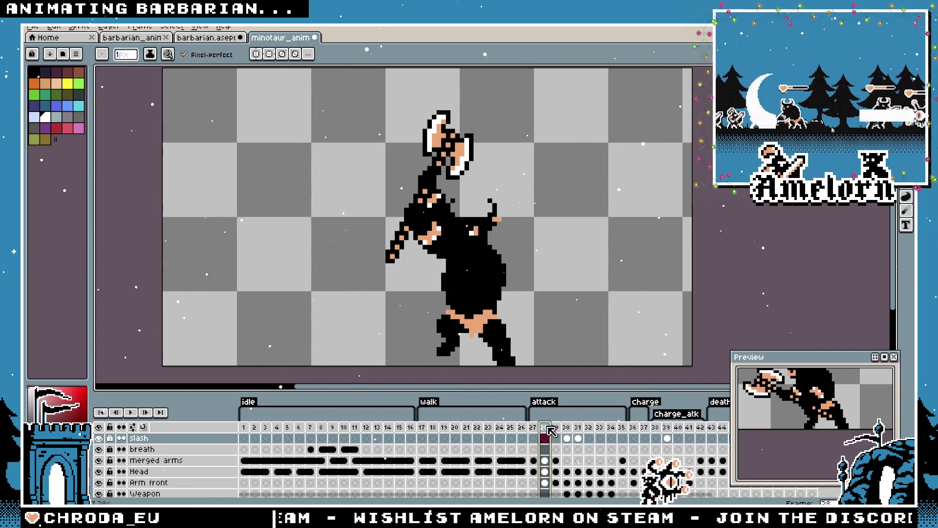
{"action": "key", "text": "Right"}
{"action": "key", "text": "Right"}
{"action": "key", "text": "Right"}
{"action": "key", "text": "Right"}
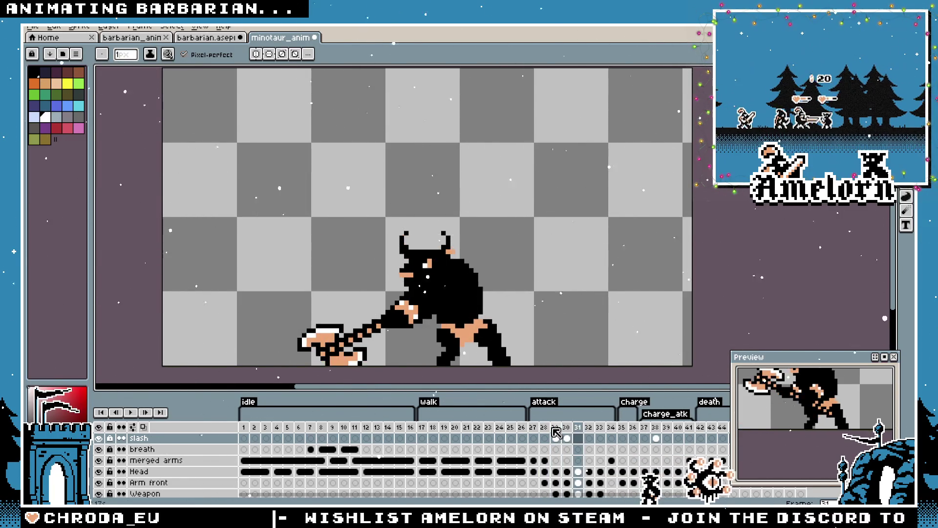
{"action": "key", "text": "Return"}
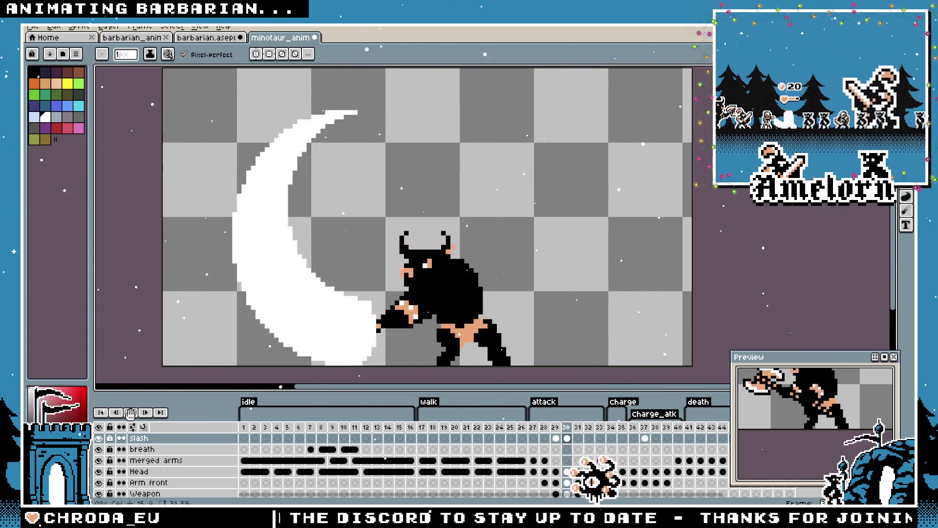
{"action": "left_click", "coordinate": [131, 413]}
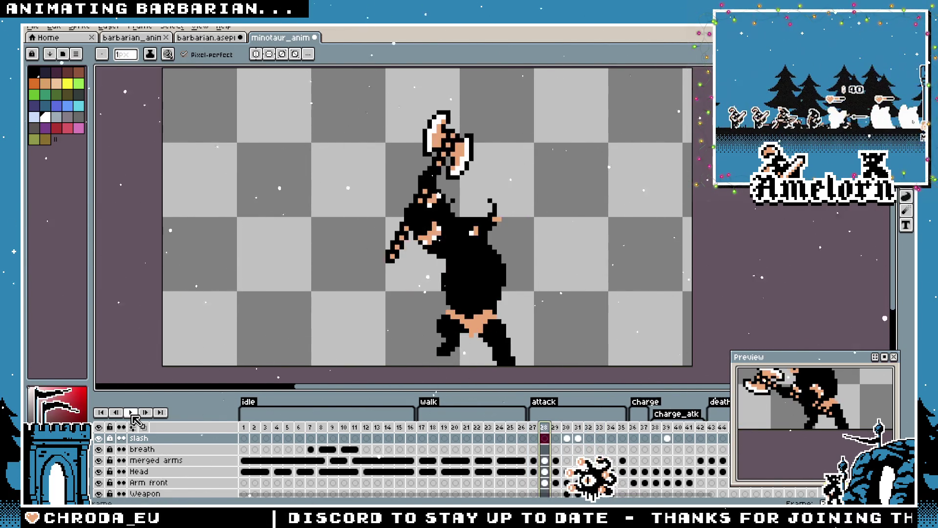
{"action": "key", "text": "ctrl+s"}
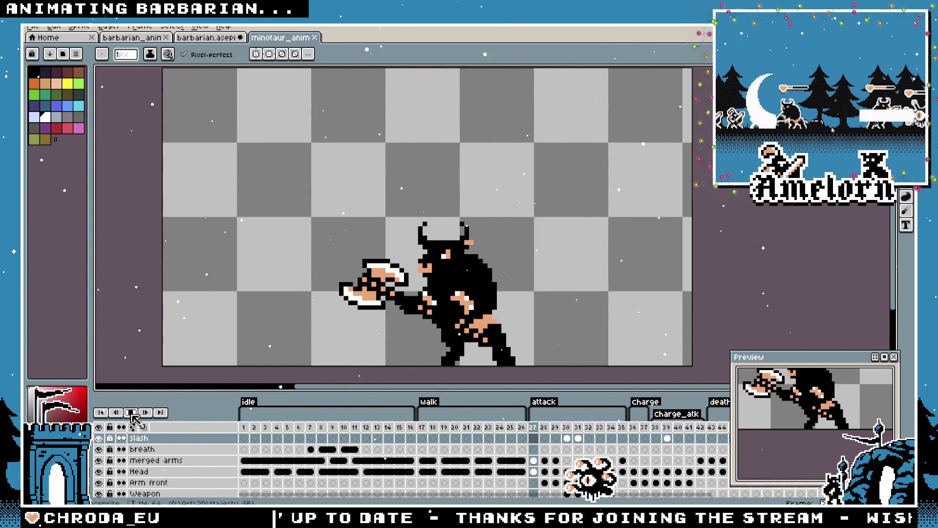
Glance at the barbarian.aseprite sprite sheet, return to barbarian_anim, and pick the Rectangular Marquee
{"action": "left_click", "coordinate": [206, 37]}
{"action": "scroll", "coordinate": [400, 171], "scroll_direction": "down", "scroll_amount": 2}
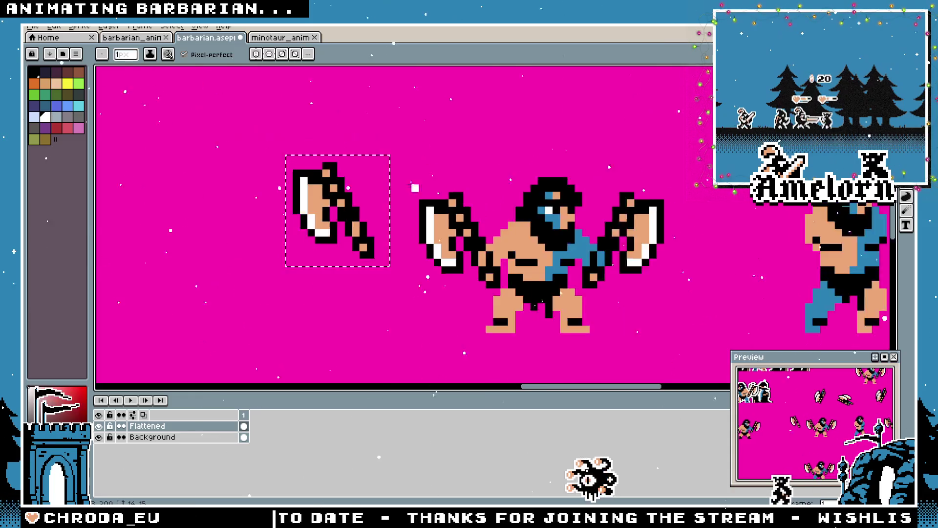
{"action": "left_click", "coordinate": [133, 38]}
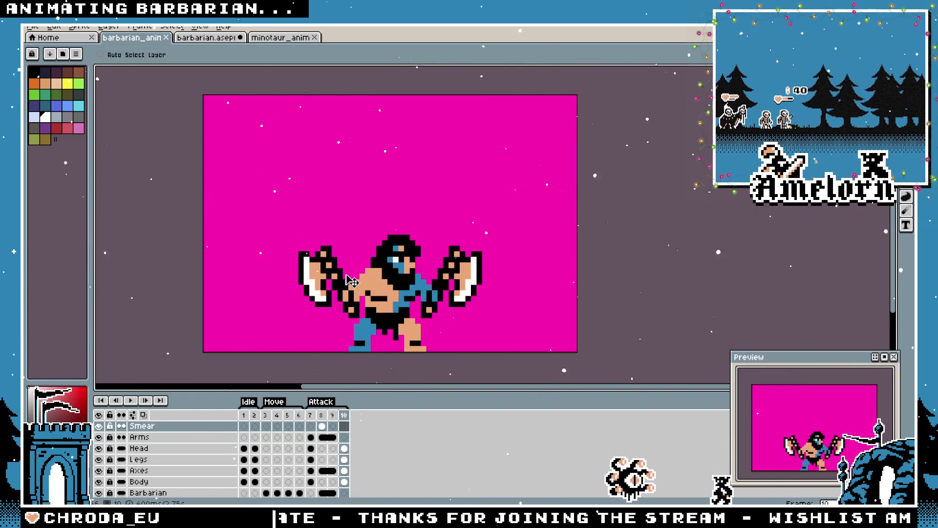
{"action": "key", "text": "m"}
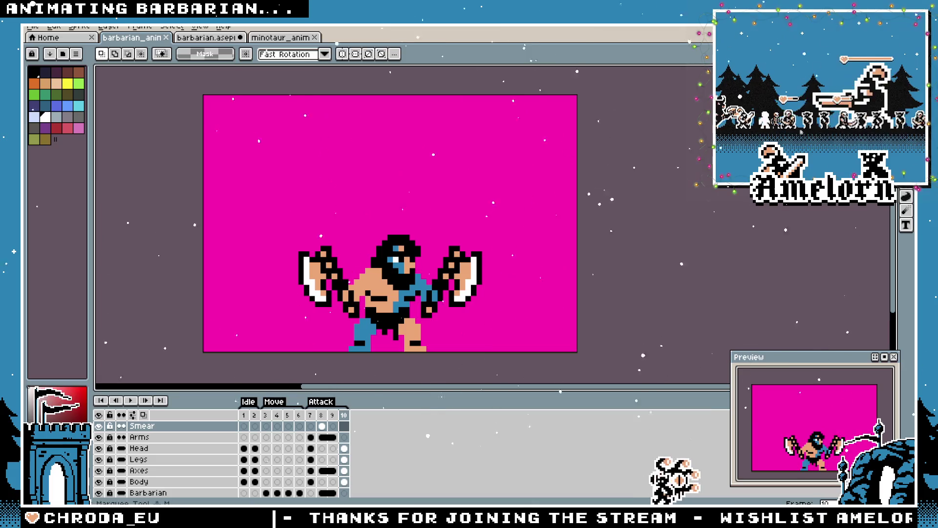